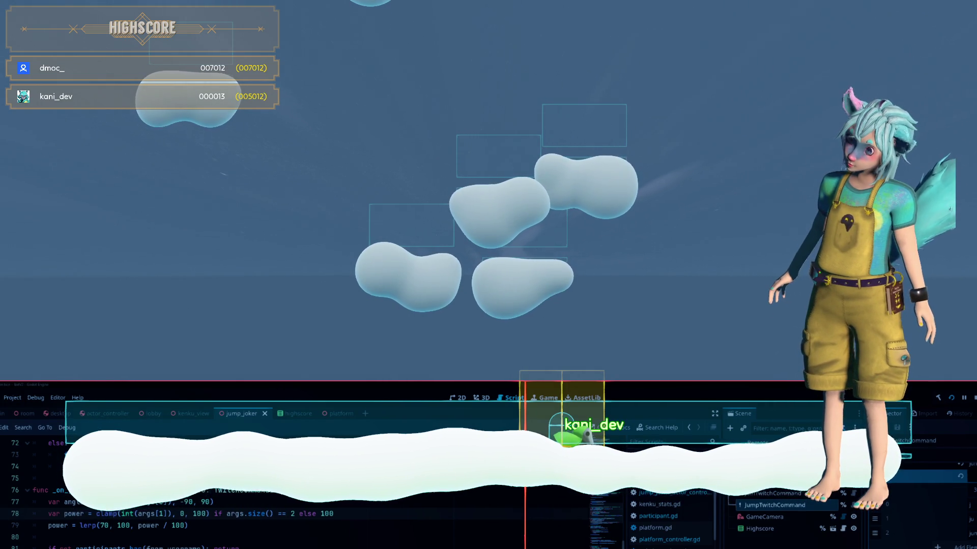
Change the _on_jump lerp minimum from 70 to 50 and start wrapping power in parentheses.
scroll(254, 529, up, 2)
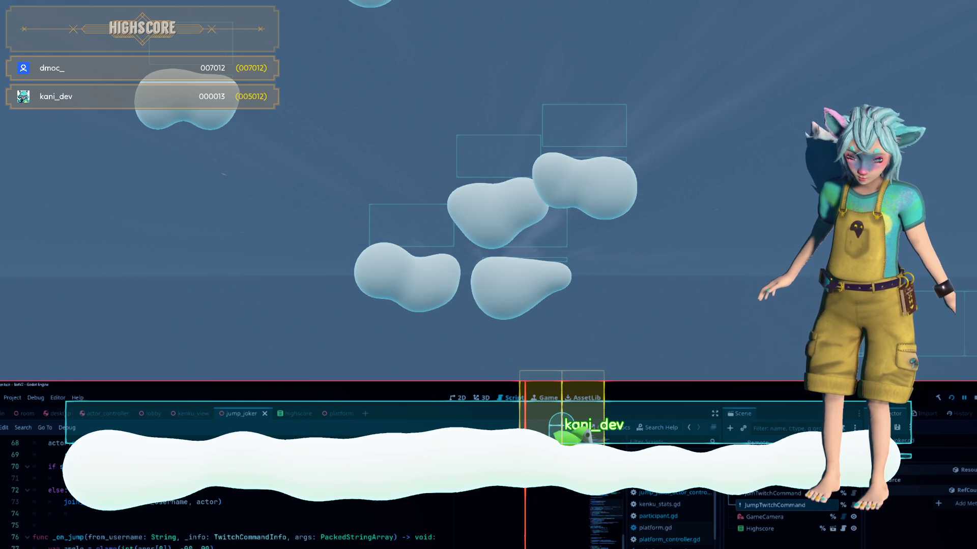
click(273, 524)
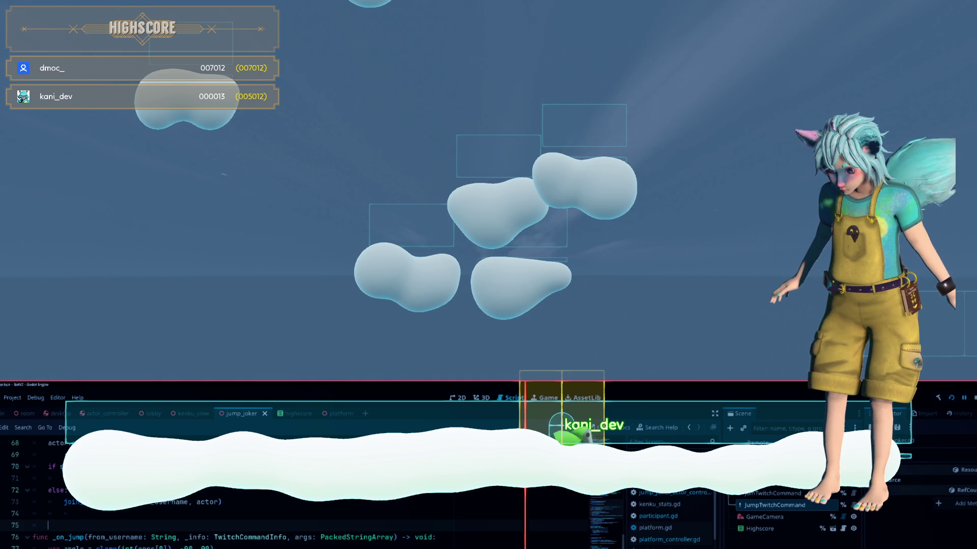
scroll(255, 488, down, 1)
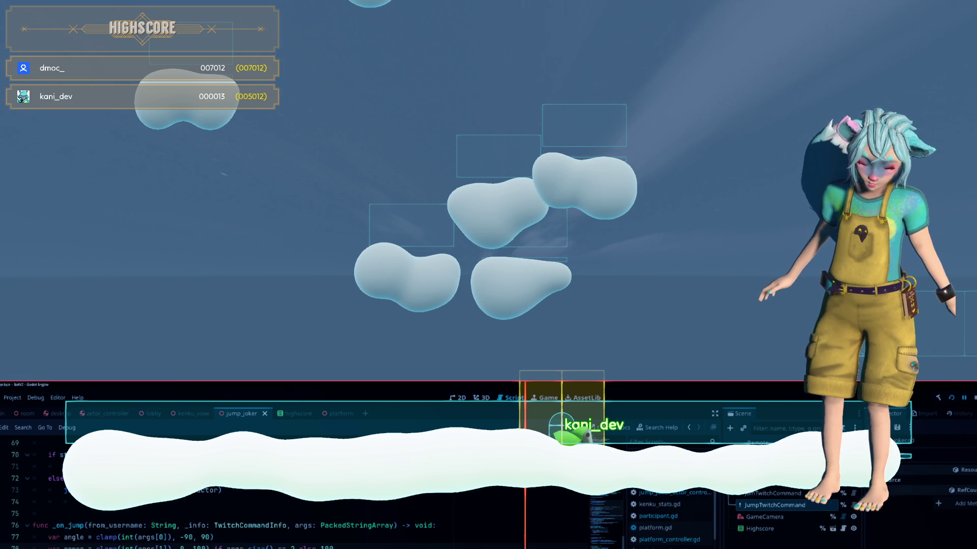
scroll(62, 545, down, 2)
mouse_move(51, 537)
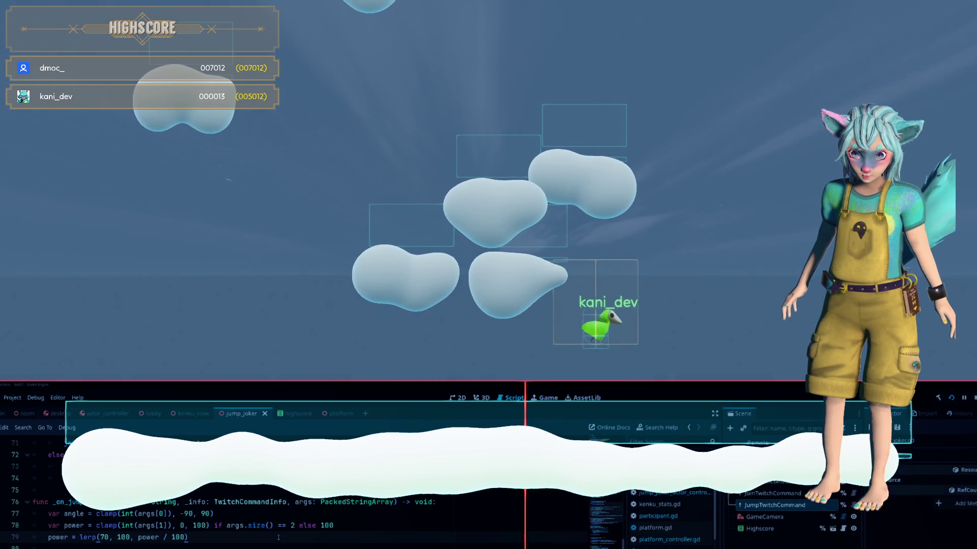
double_click(104, 537)
text(50)
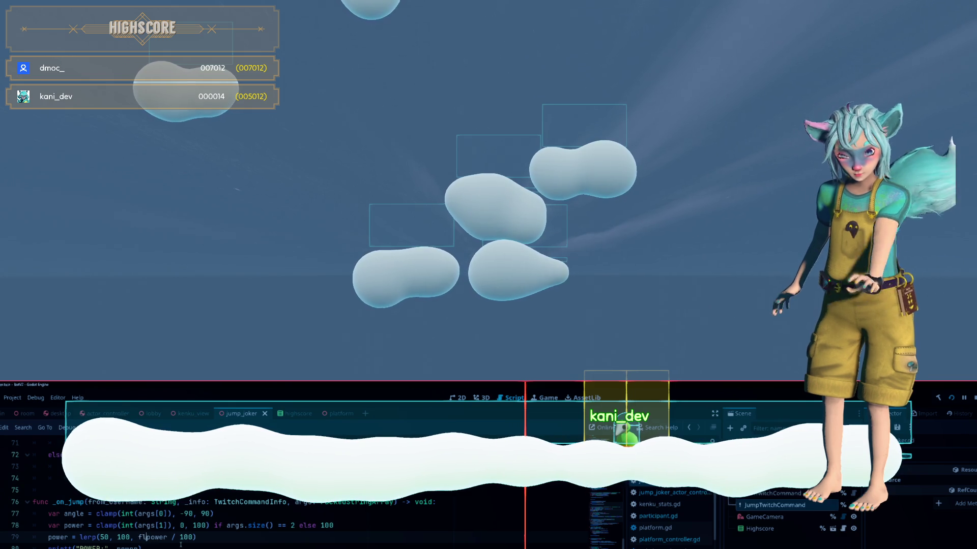
text(()
key(Right)
key(Right)
key(Right)
Finish wrapping power as float(power) inside the lerp call.
text())
key(Up)
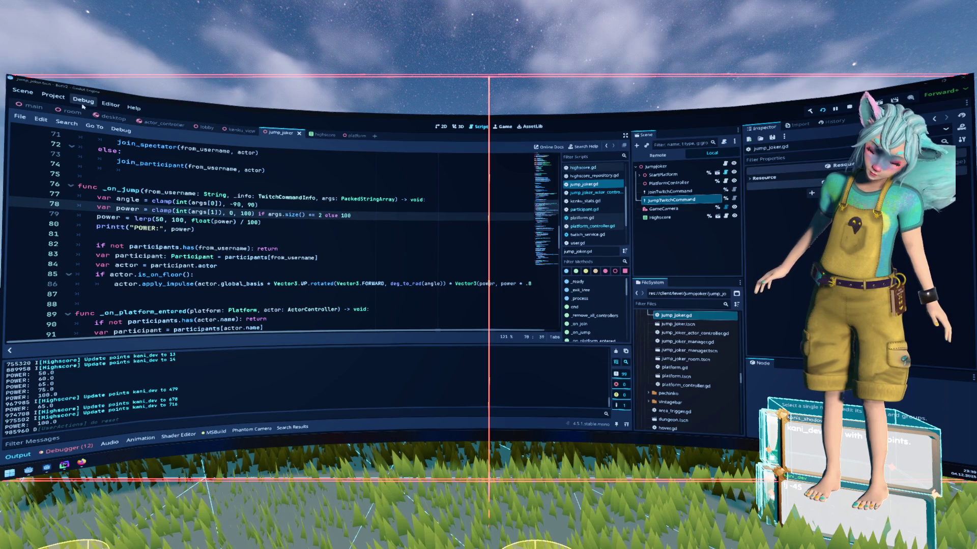
Delete the print("POWER:", power) debug line from _on_jump and save jump_joker.gd.
drag(196, 229, 134, 228)
key(shift+Up)
key(shift+End)
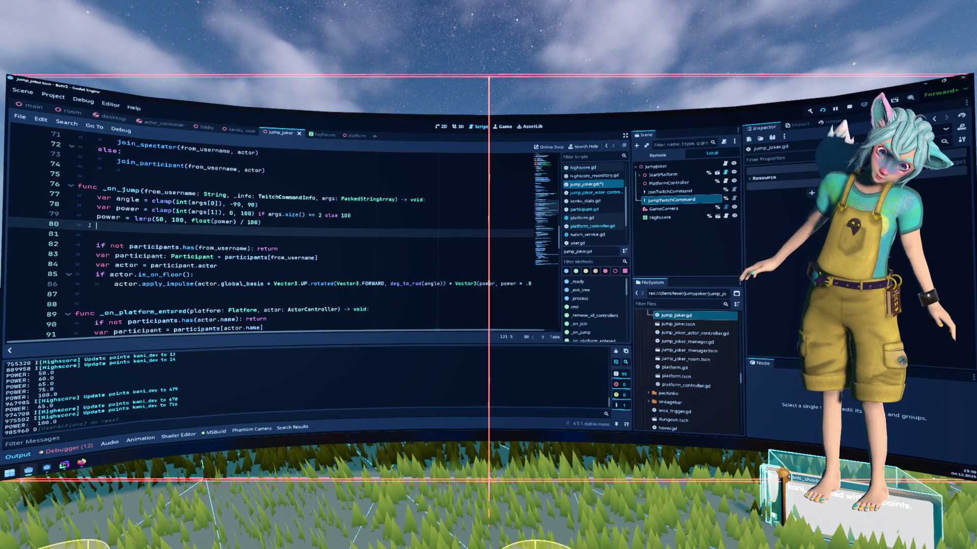
key(BackSpace)
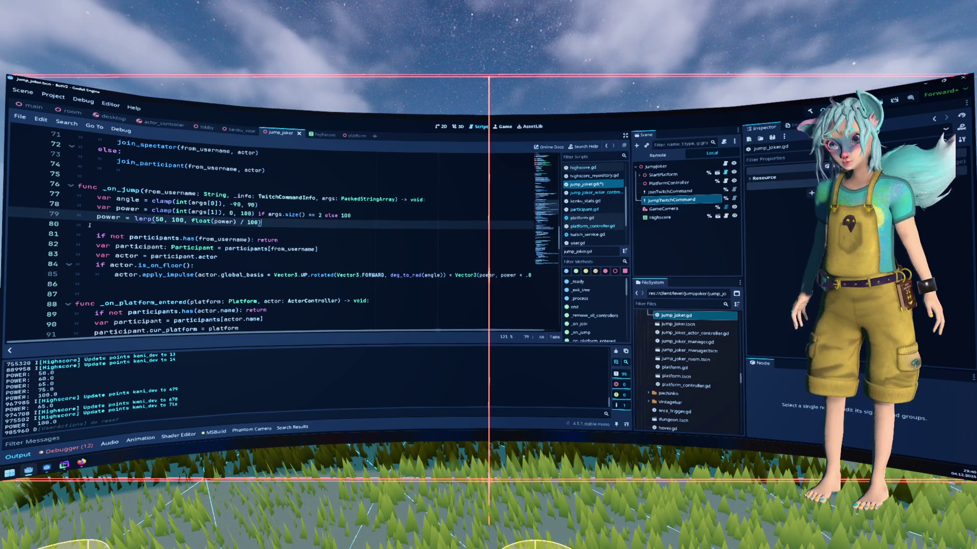
key(ctrl+s)
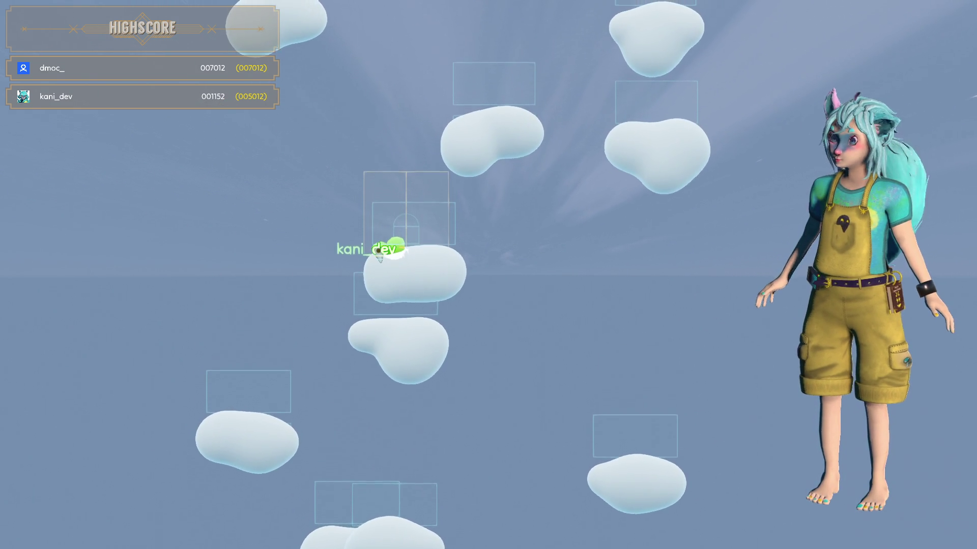
Jump the bird six times onto successively higher clouds, raising the score to 004194.
key(space)
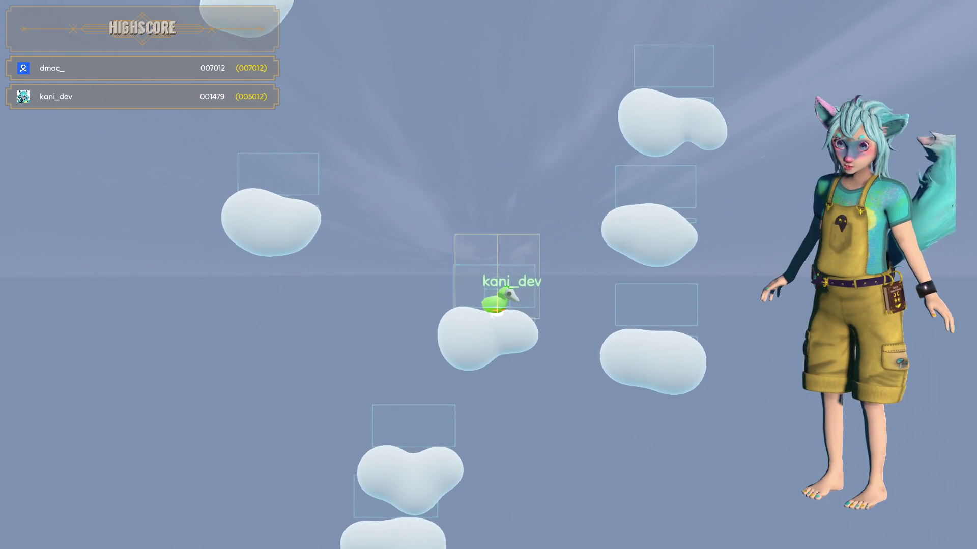
key(space)
key(space)
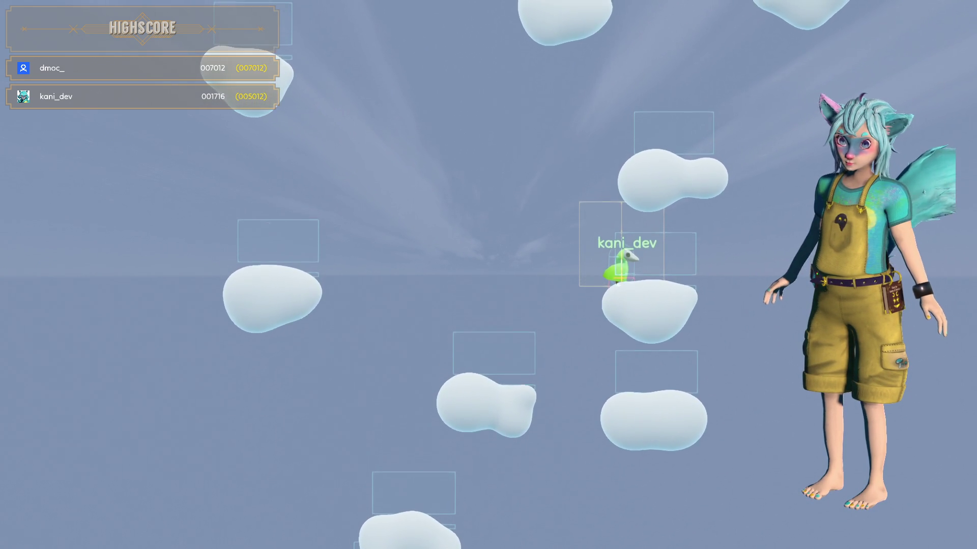
key(space)
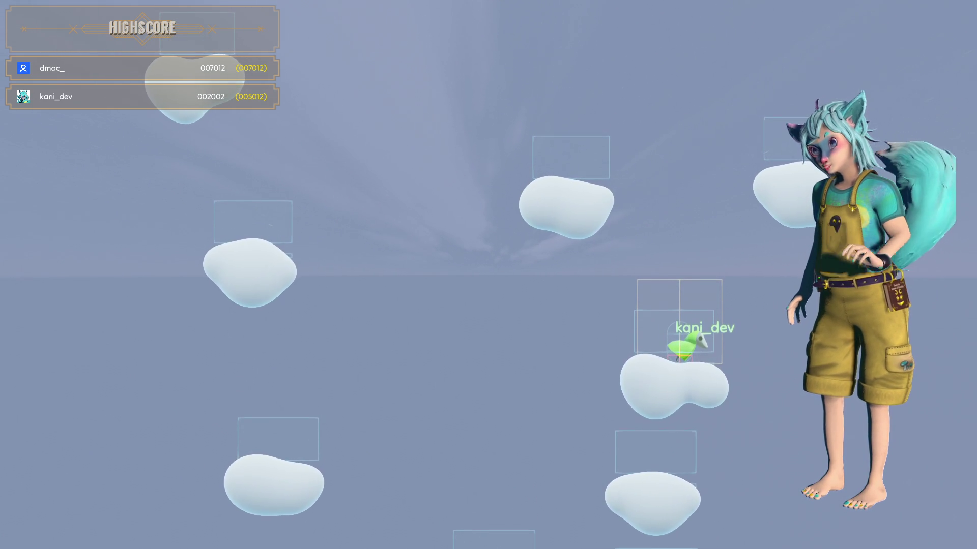
key(space)
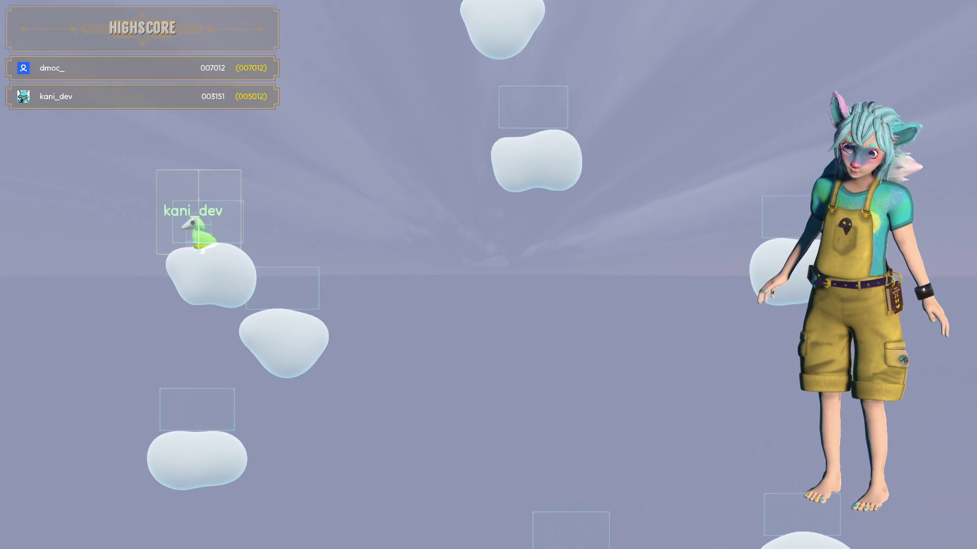
key(space)
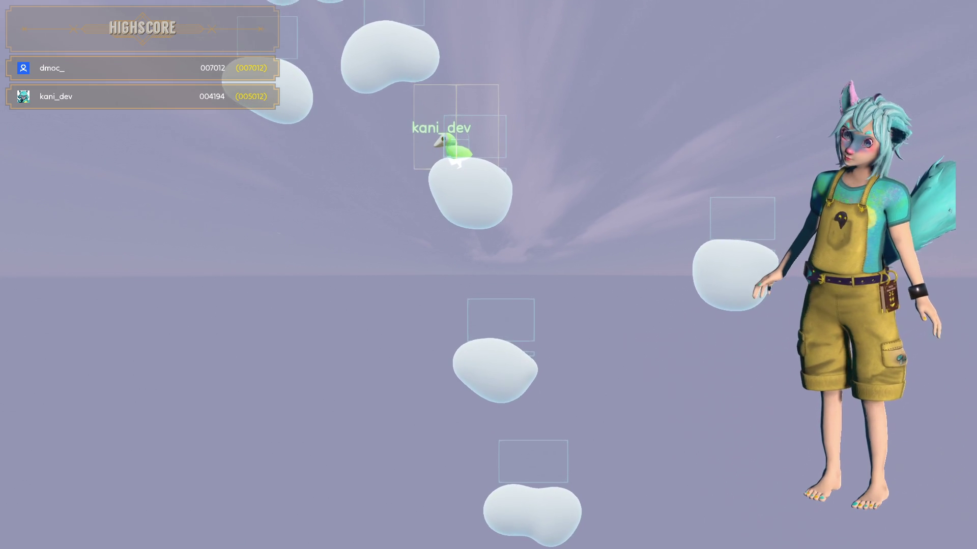
key(space)
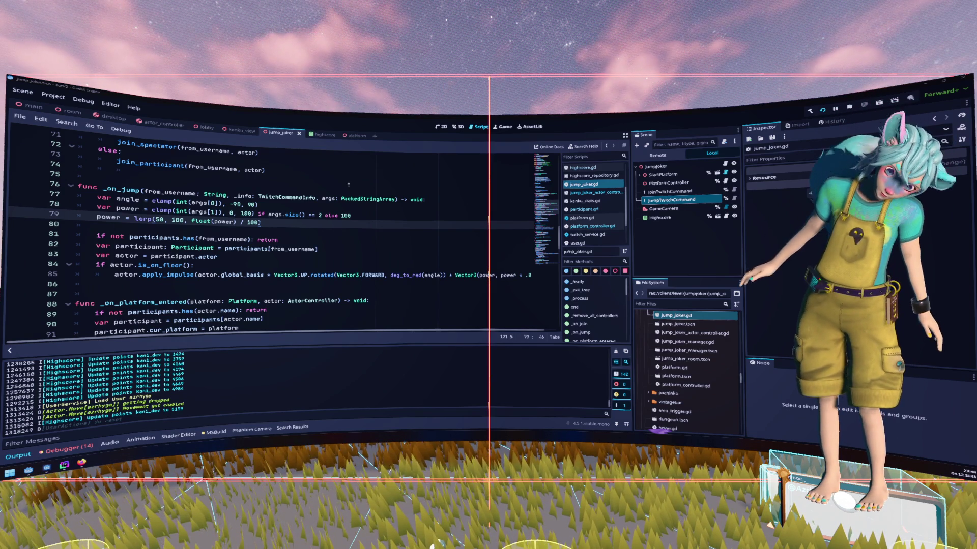
Put the caret on the power clamp line in _on_jump.
click(365, 216)
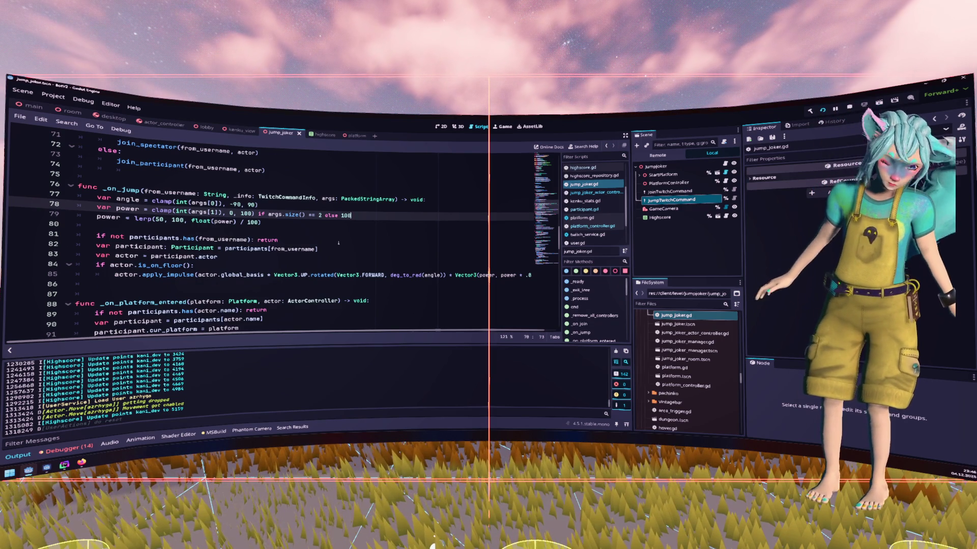
Scroll jump_joker.gd to the _on_join and _on_jump functions, highlighting _cur_killzone_speed along the way.
scroll(336, 243, up, 5)
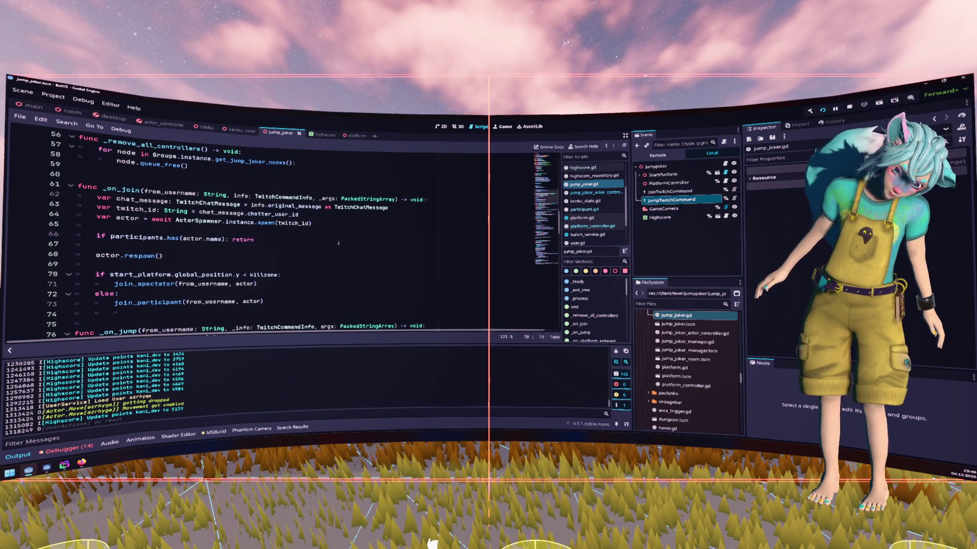
scroll(338, 243, up, 3)
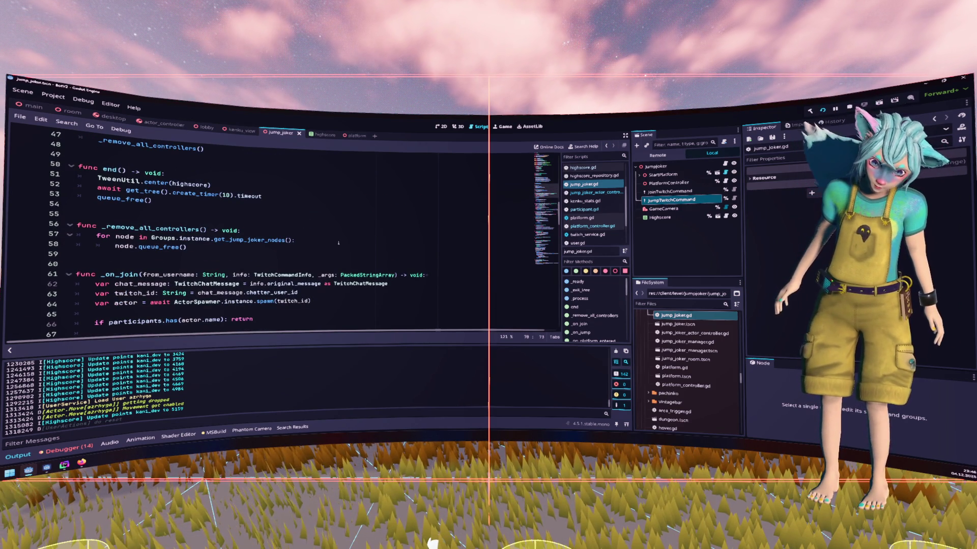
scroll(338, 243, up, 5)
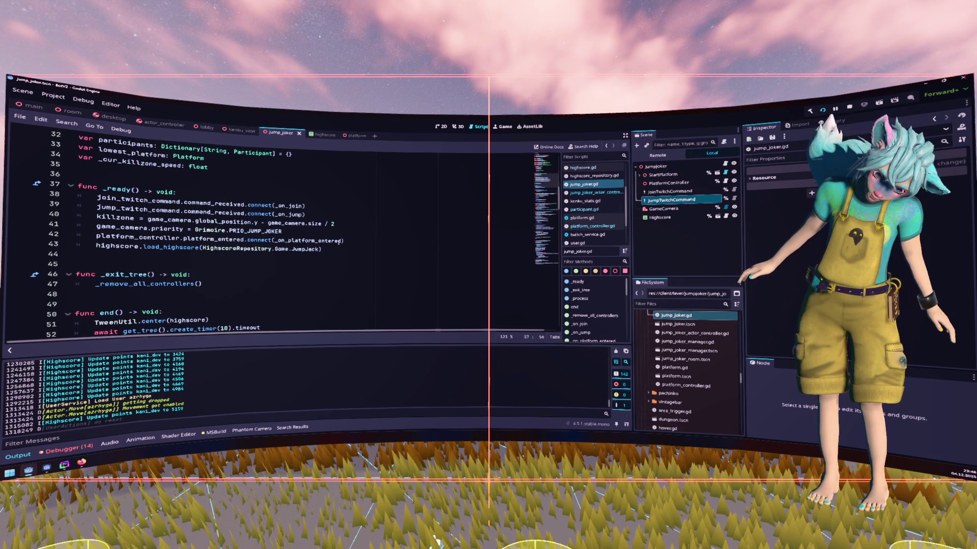
scroll(338, 242, down, 3)
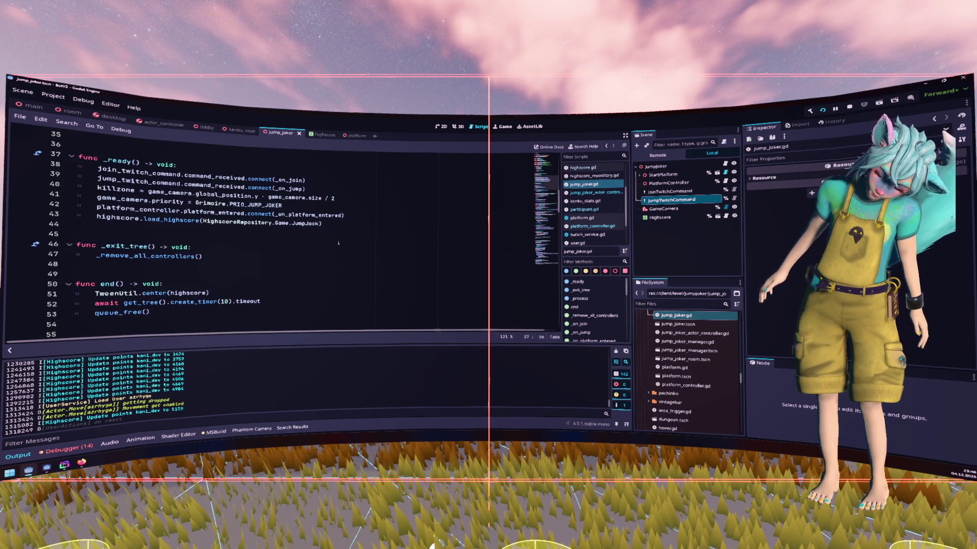
scroll(338, 242, down, 5)
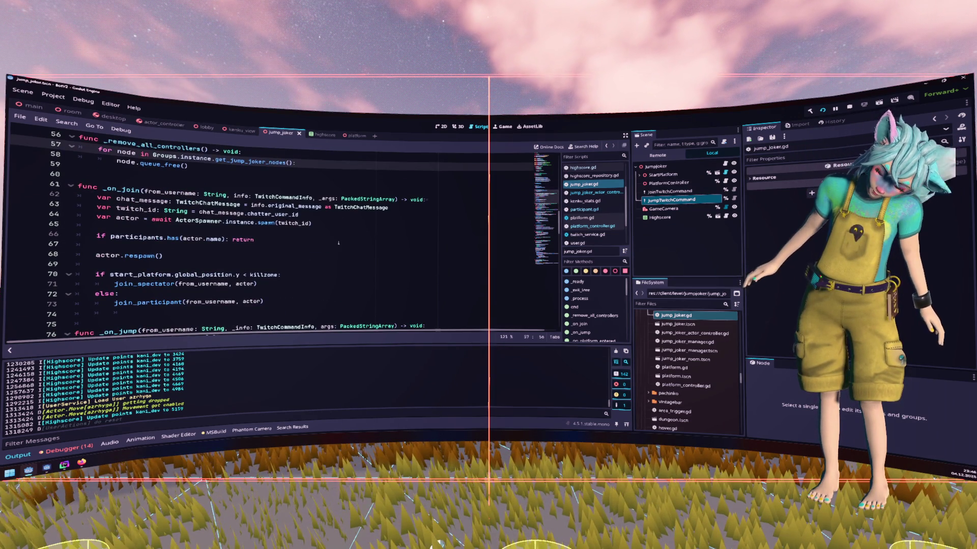
scroll(338, 243, down, 4)
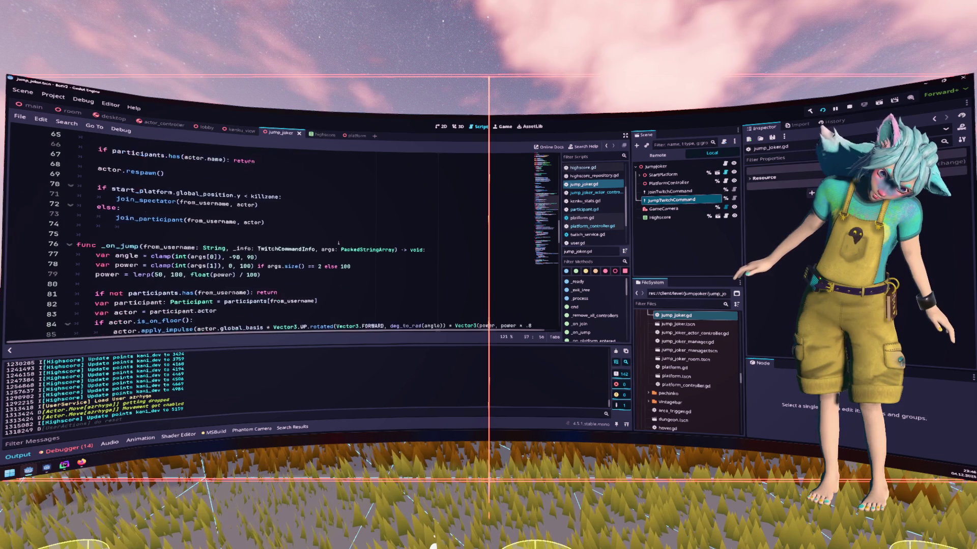
scroll(339, 243, up, 13)
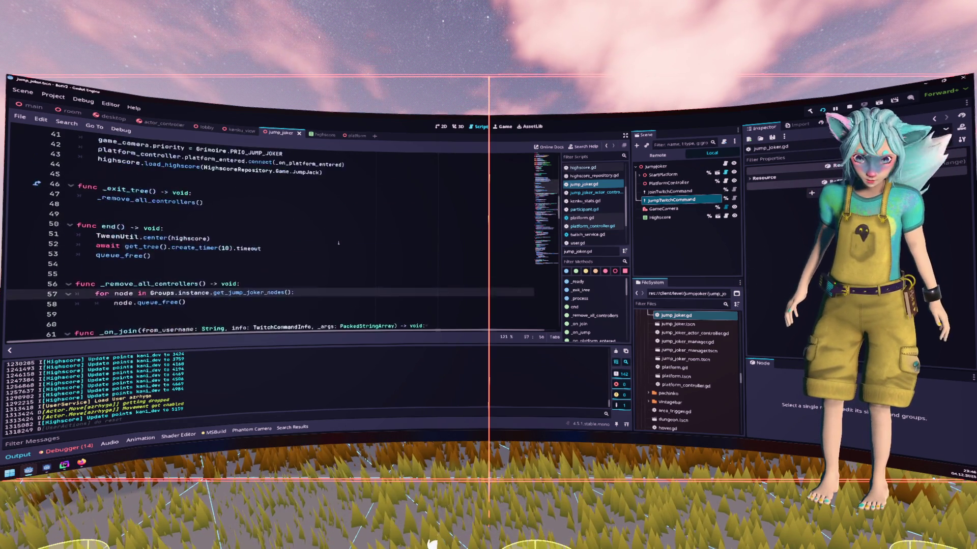
scroll(338, 243, up, 3)
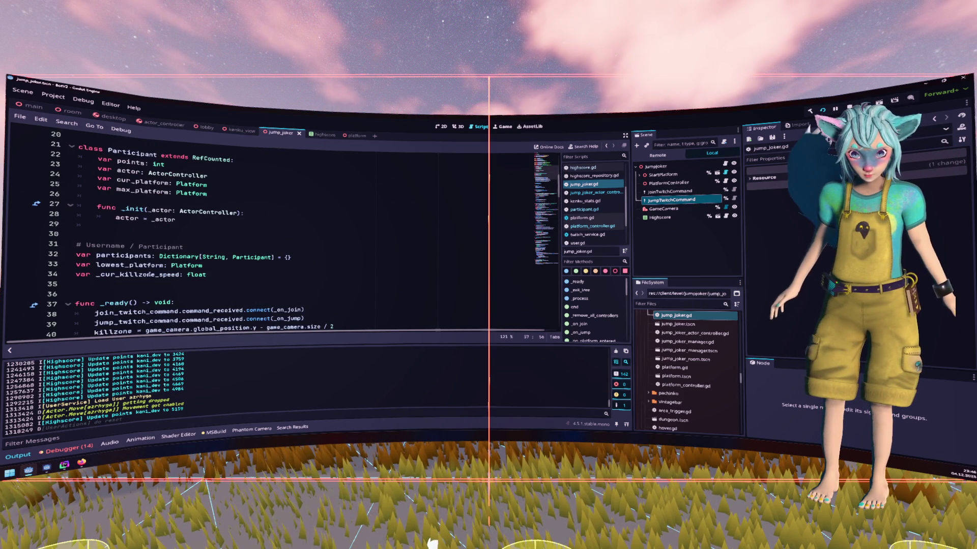
double_click(150, 274)
scroll(150, 255, up, 3)
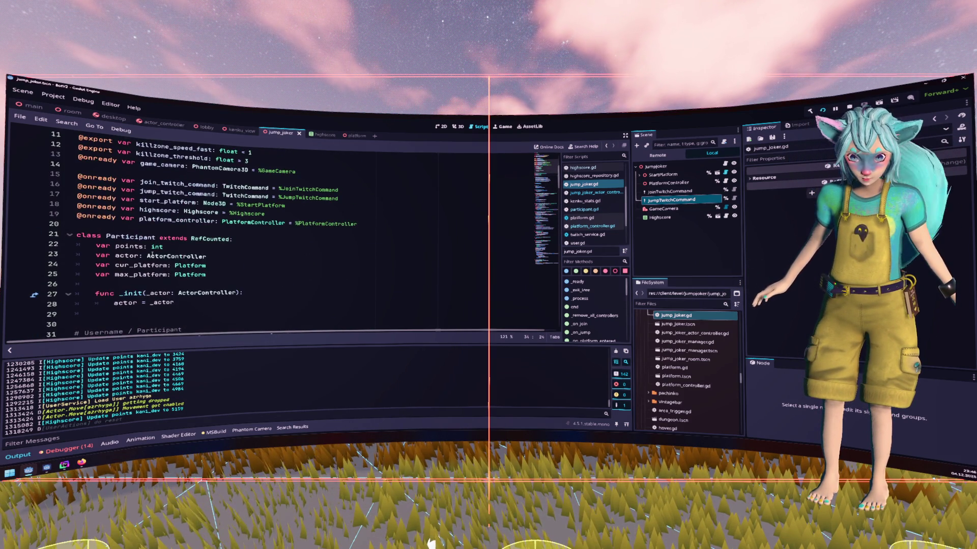
scroll(198, 179, up, 1)
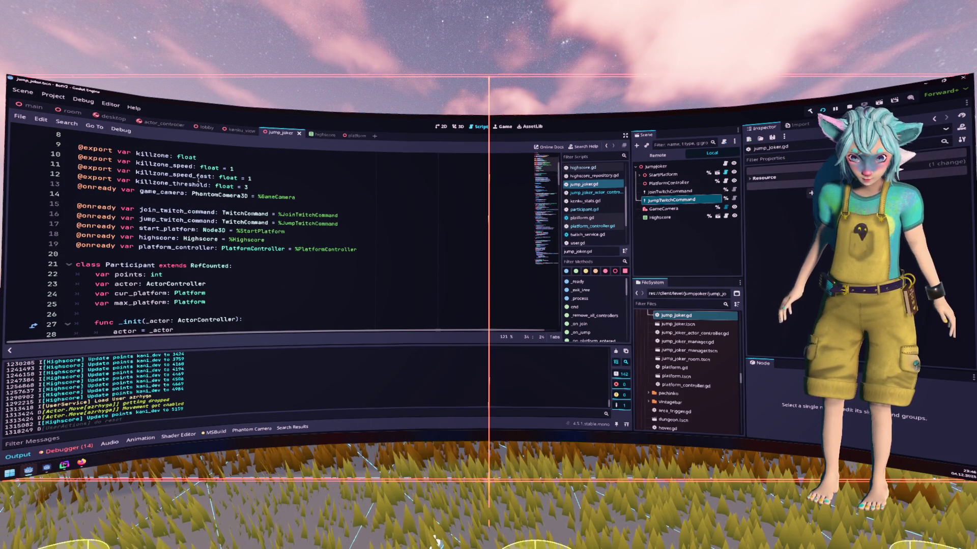
scroll(199, 179, up, 1)
scroll(200, 179, down, 2)
scroll(199, 179, down, 3)
scroll(200, 179, down, 2)
scroll(195, 204, down, 1)
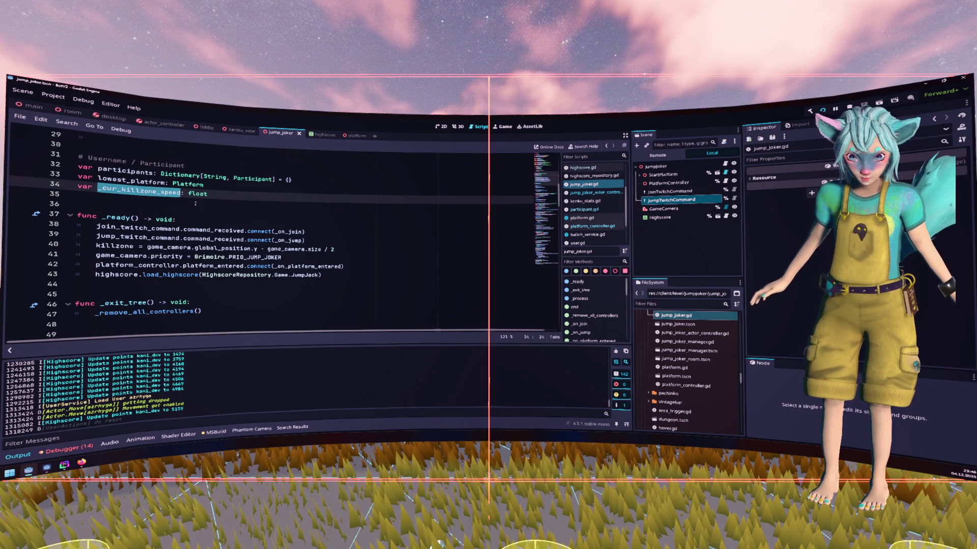
scroll(195, 204, down, 7)
scroll(189, 201, down, 3)
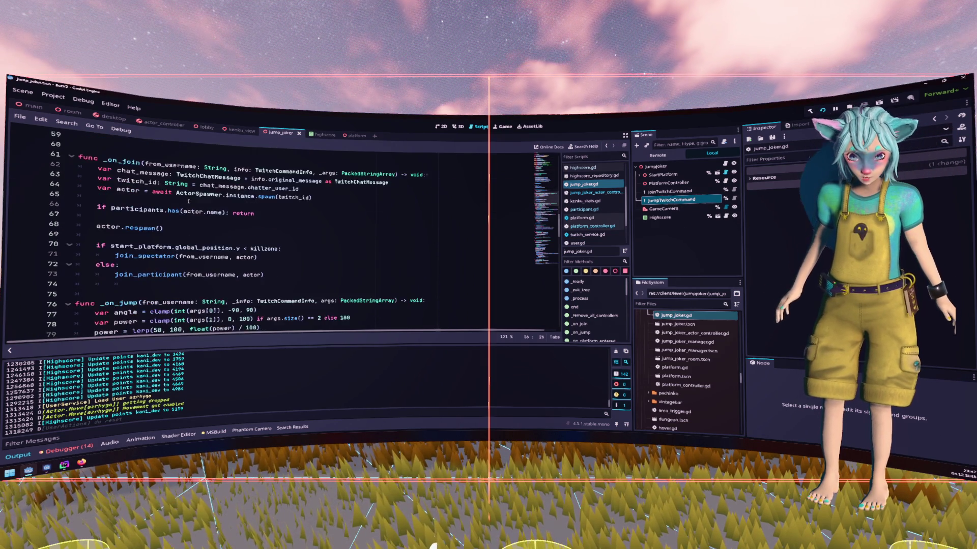
scroll(189, 201, down, 6)
scroll(188, 202, down, 1)
double_click(155, 219)
click(203, 266)
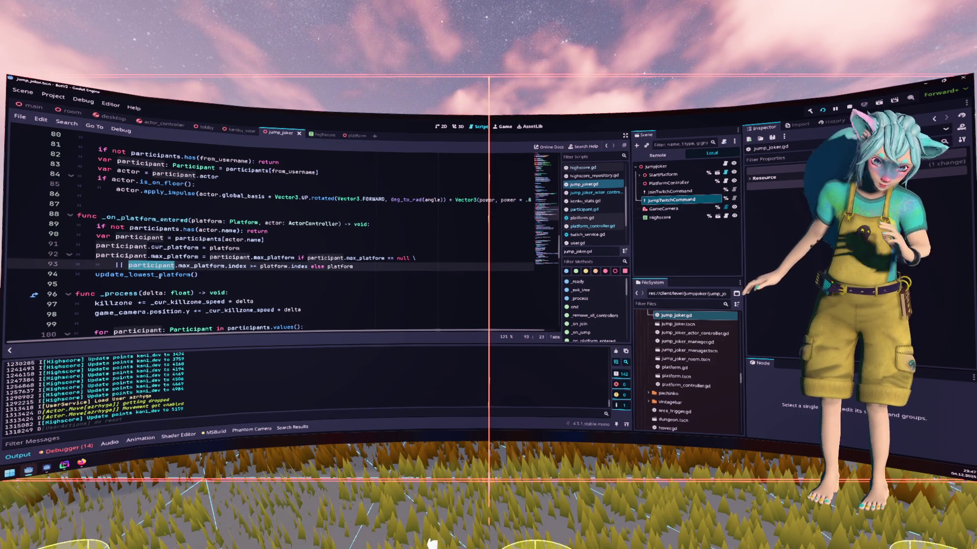
double_click(173, 275)
scroll(213, 251, down, 2)
scroll(214, 252, down, 2)
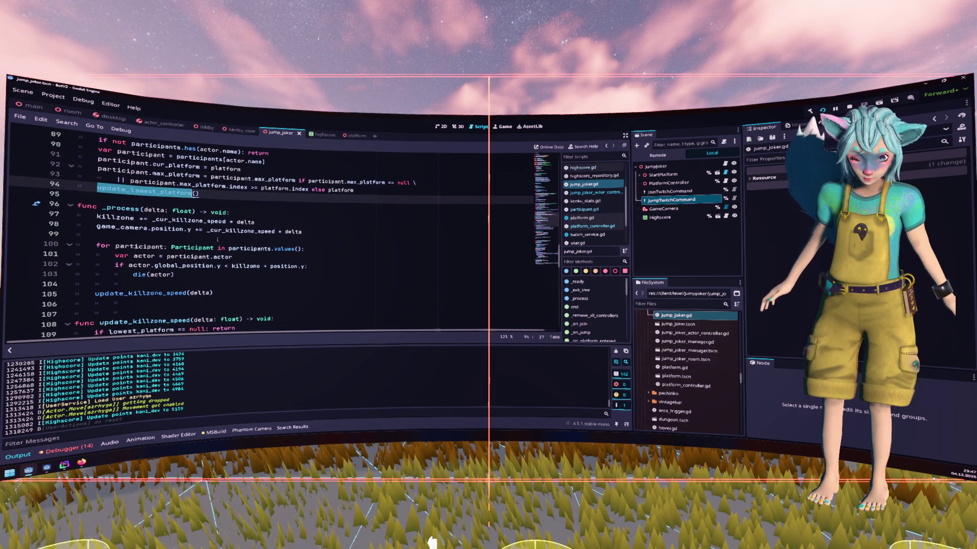
click(295, 273)
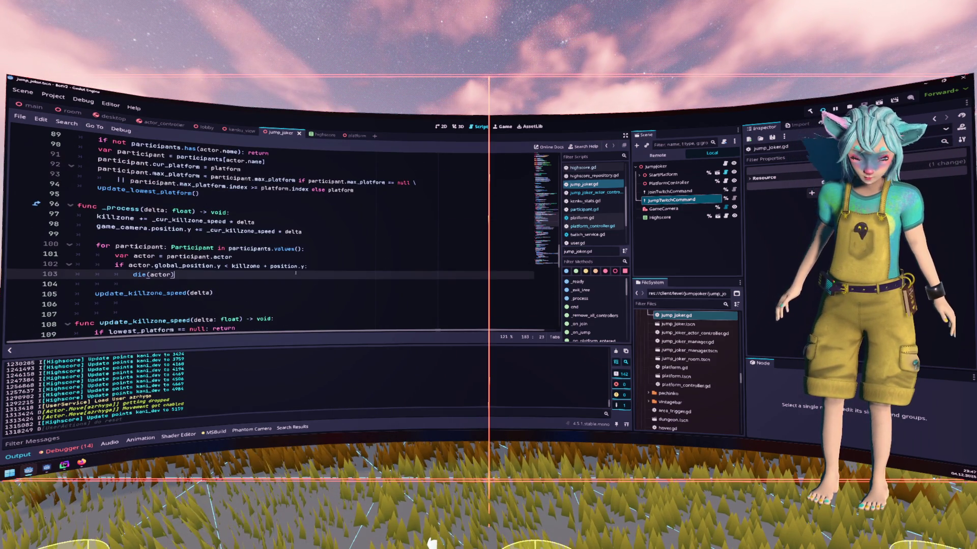
click(162, 198)
ctrl+click(164, 194)
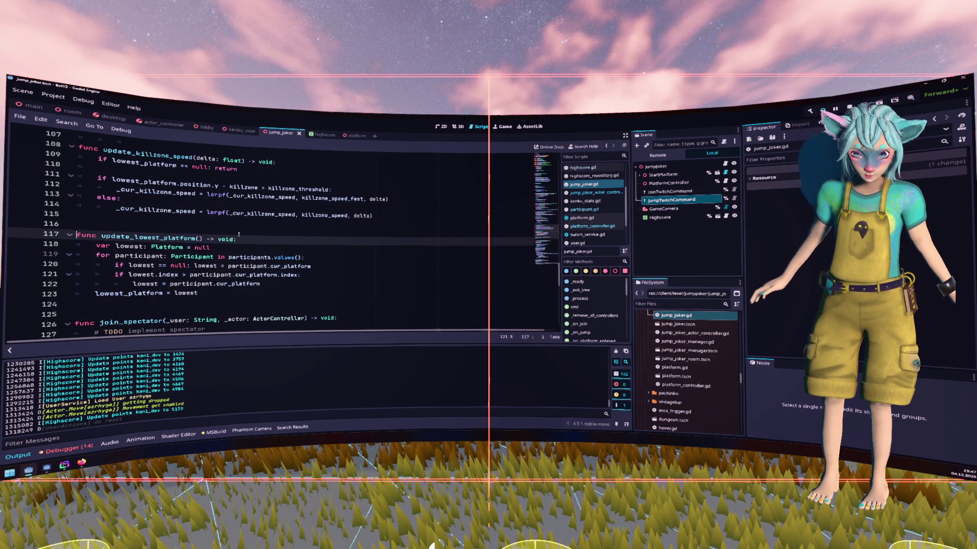
scroll(259, 252, down, 1)
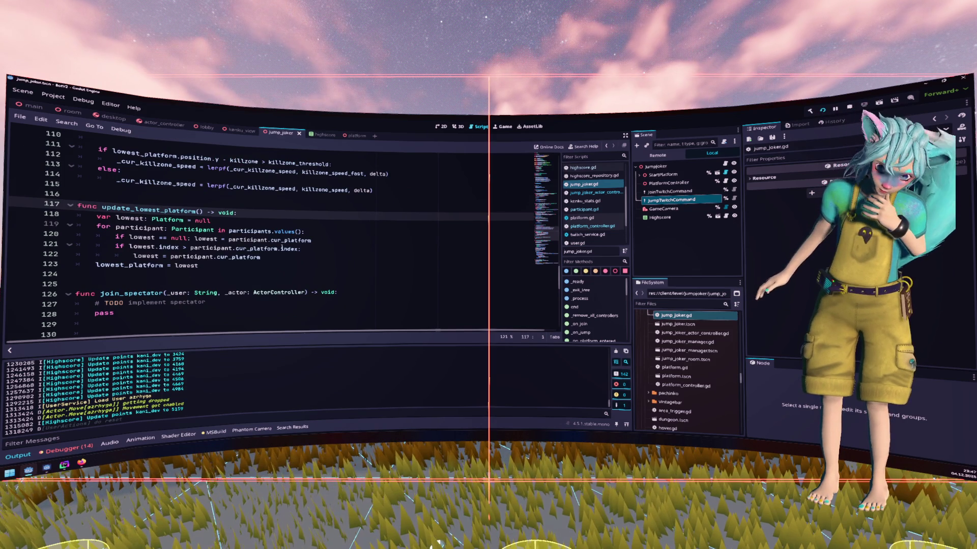
mouse_move(282, 247)
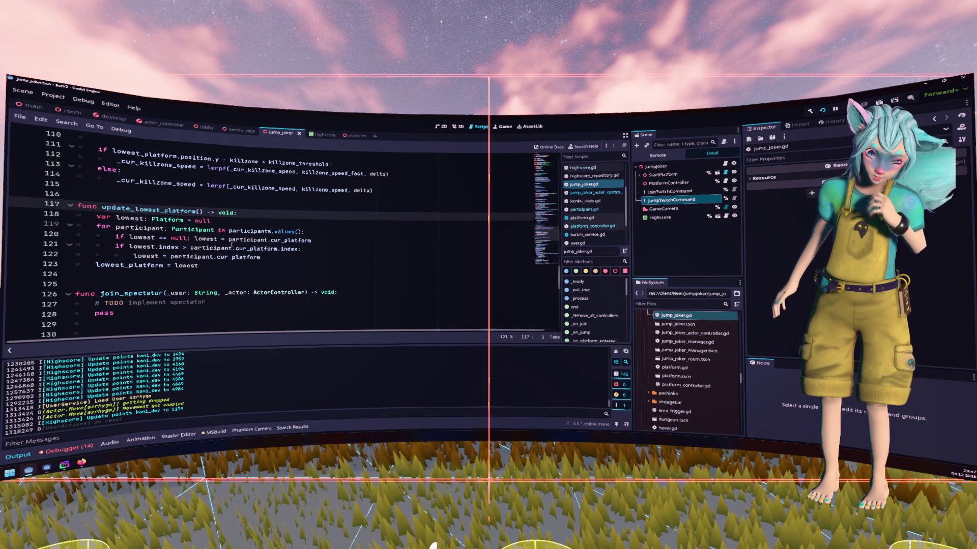
click(299, 241)
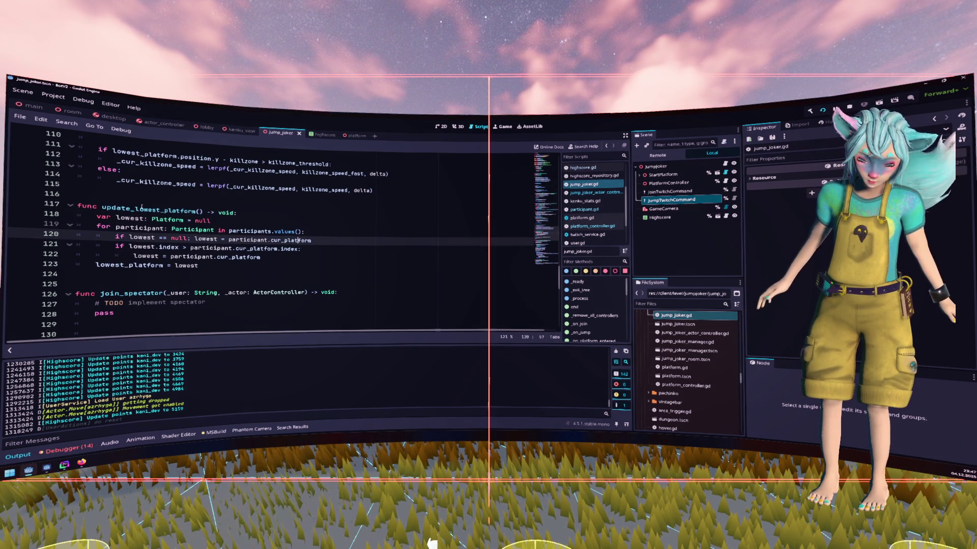
key(alt+Left)
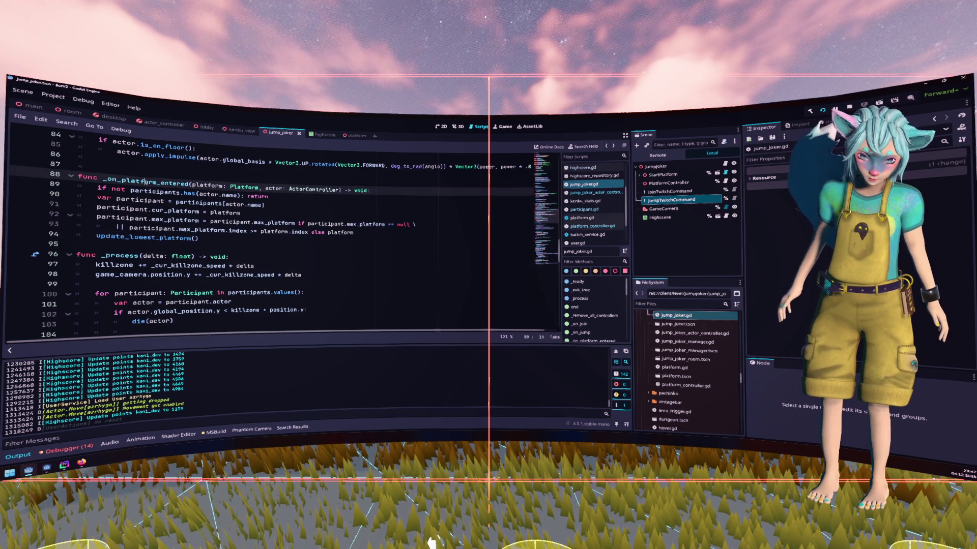
click(168, 238)
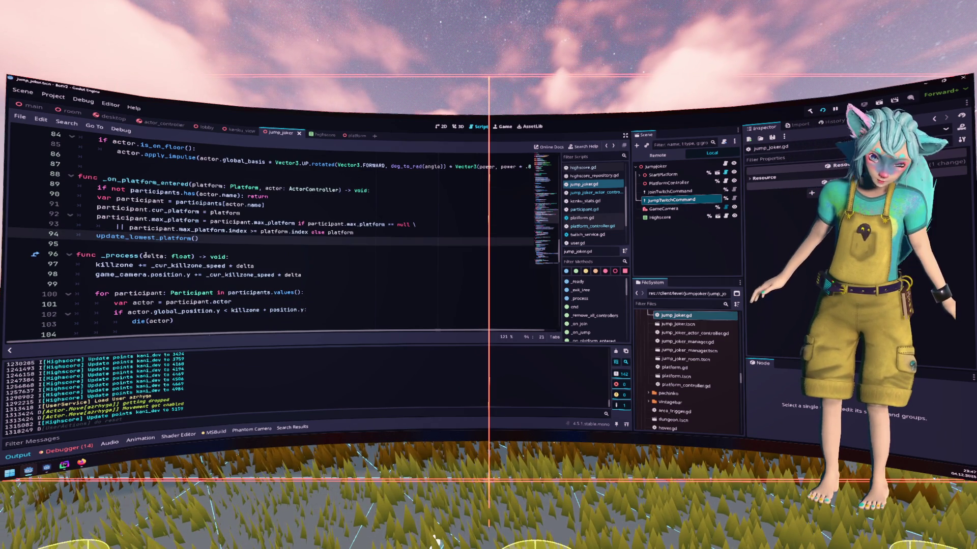
scroll(167, 238, down, 1)
click(110, 229)
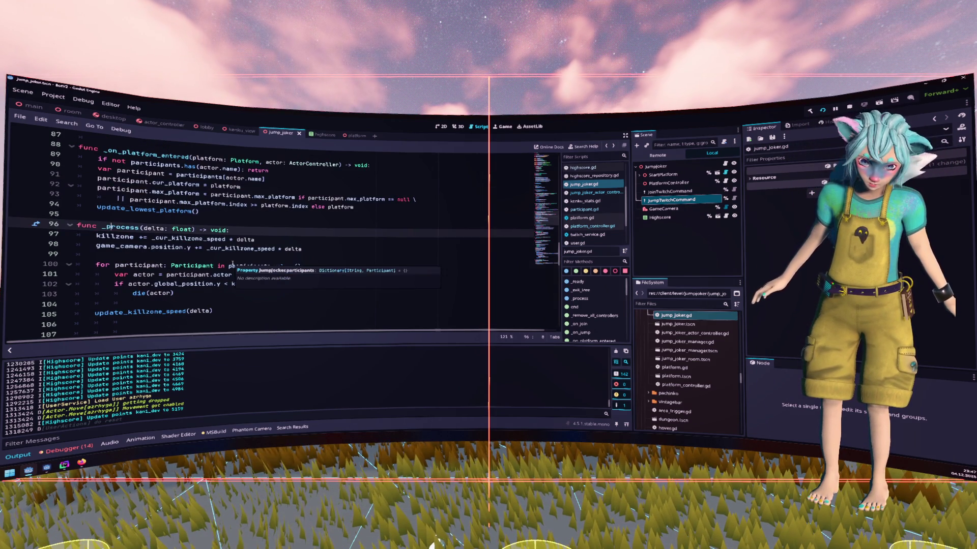
click(159, 311)
ctrl+click(159, 311)
click(216, 248)
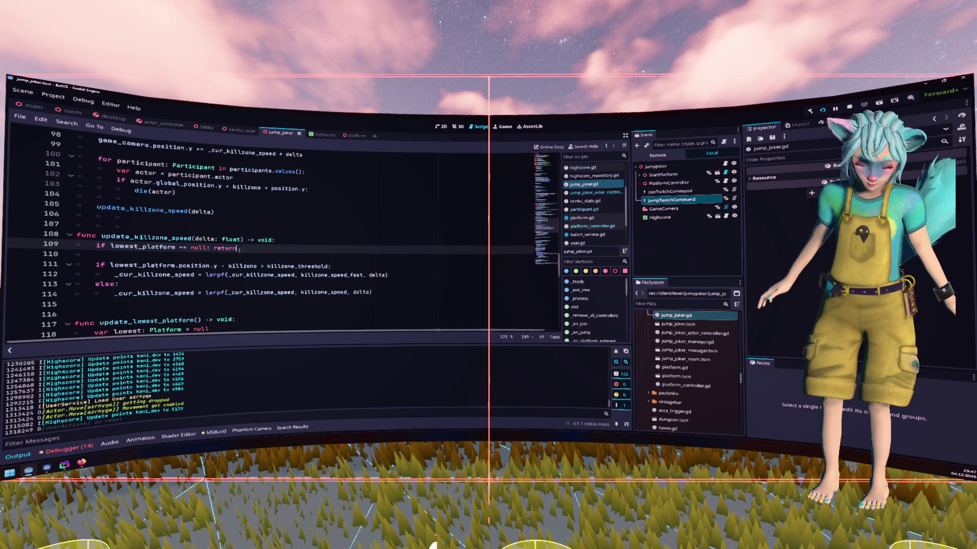
drag(236, 248, 77, 246)
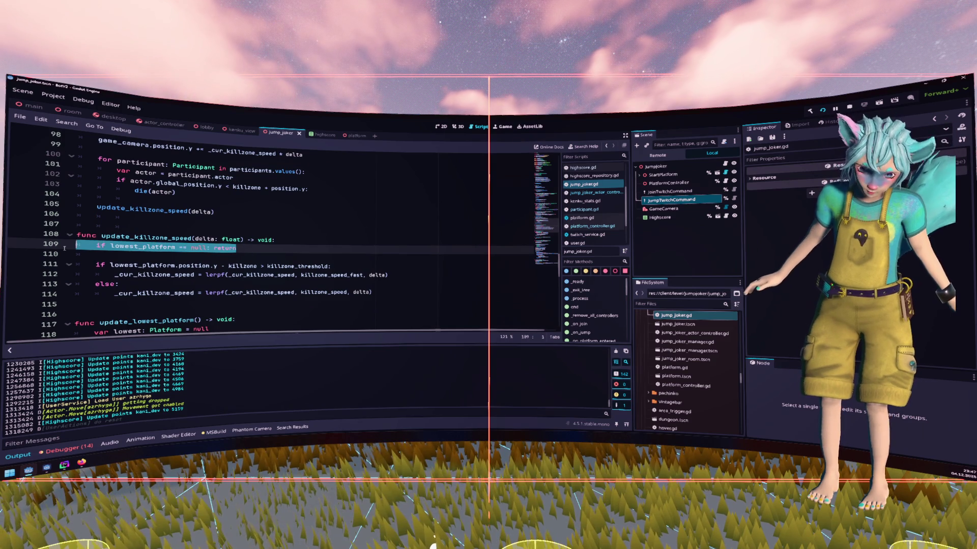
click(210, 265)
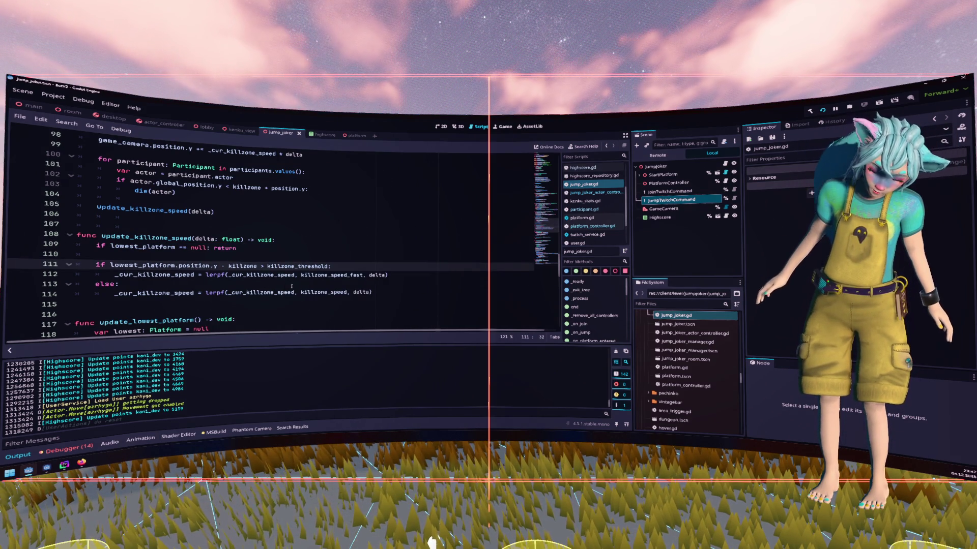
scroll(292, 286, down, 1)
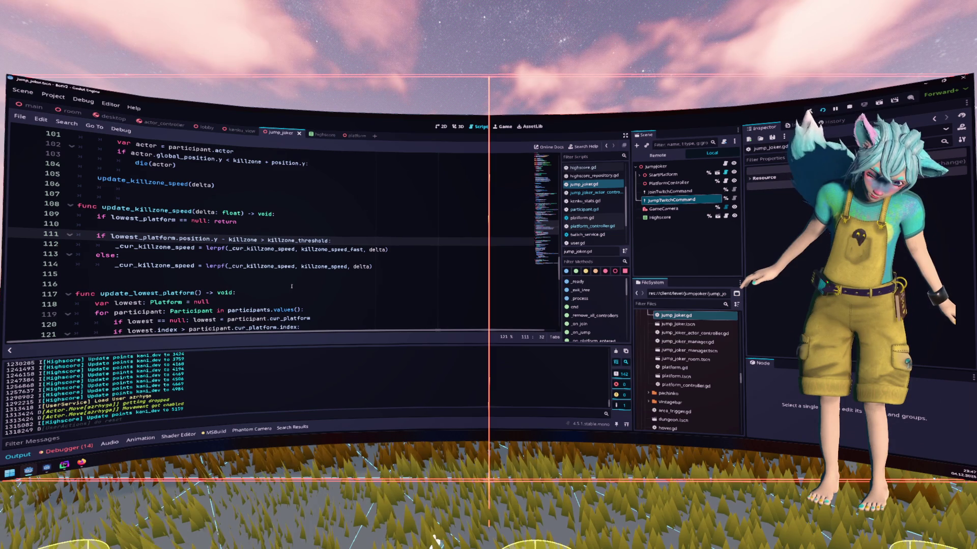
scroll(292, 286, up, 2)
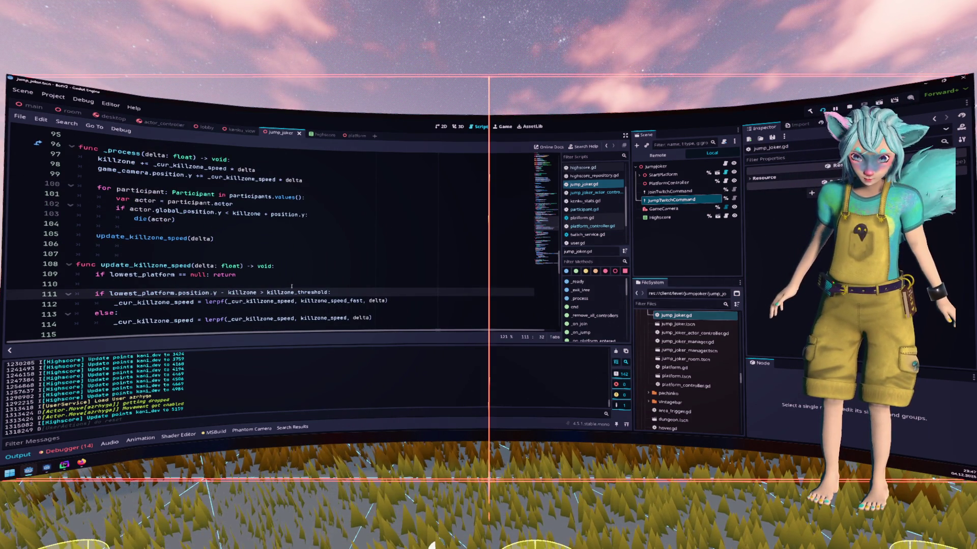
scroll(291, 286, up, 1)
scroll(292, 286, up, 3)
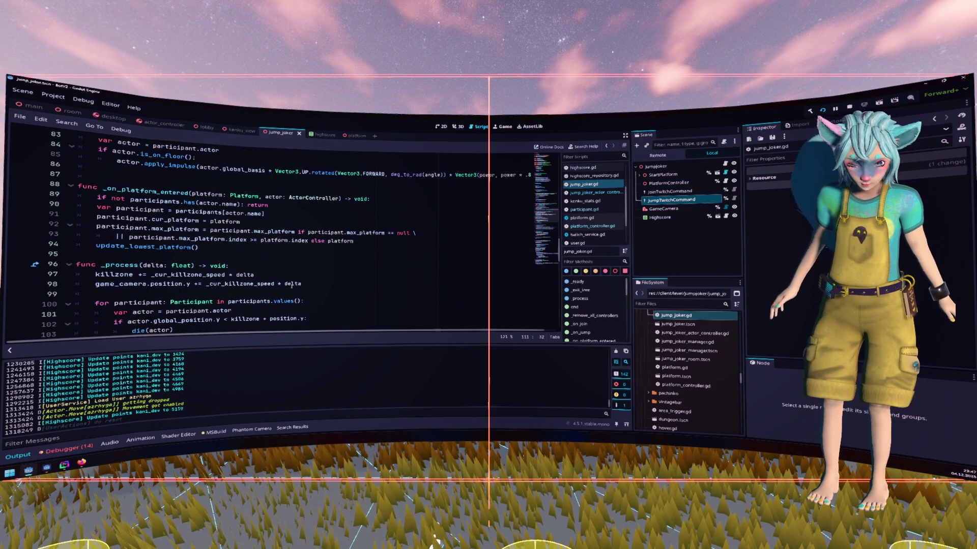
click(289, 260)
Add a blank line before func _process in jump_joker.gd.
key(Return)
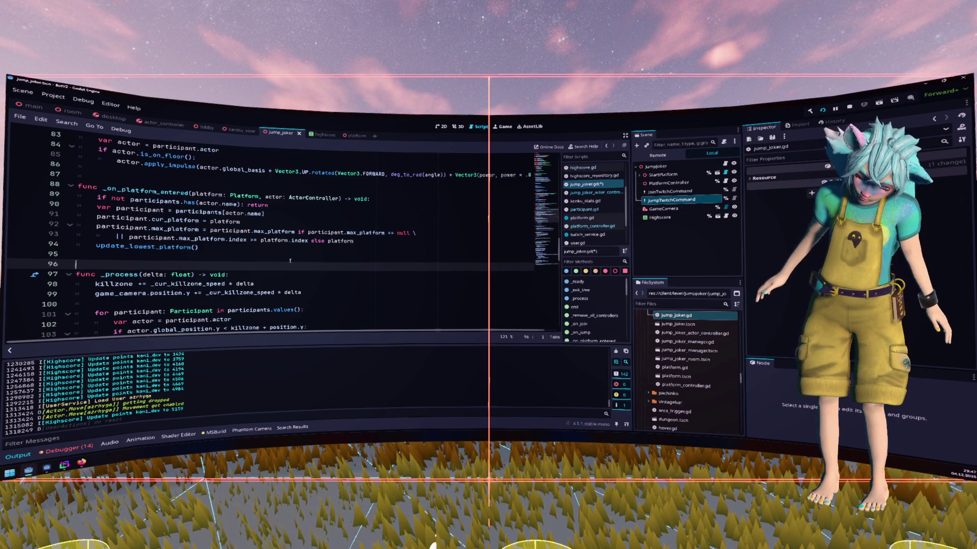
scroll(289, 261, down, 3)
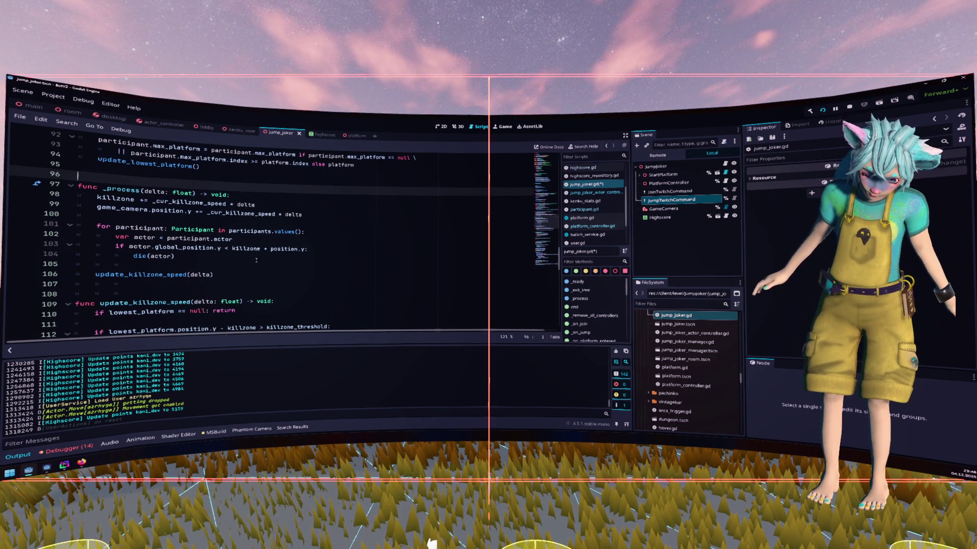
click(321, 238)
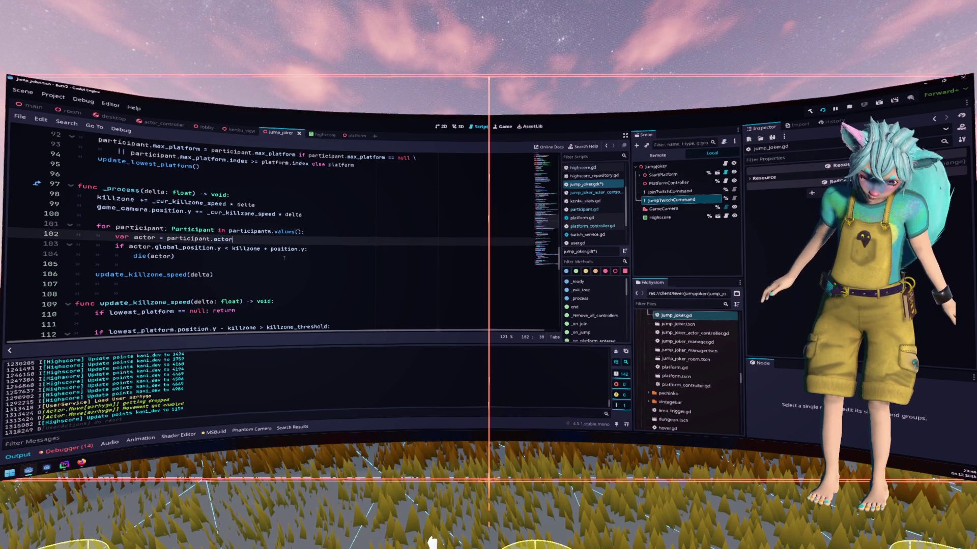
Highlight the uses of lowest_platform and _cur_killzone_speed in update_killzone_speed.
scroll(320, 262, down, 2)
scroll(152, 228, down, 1)
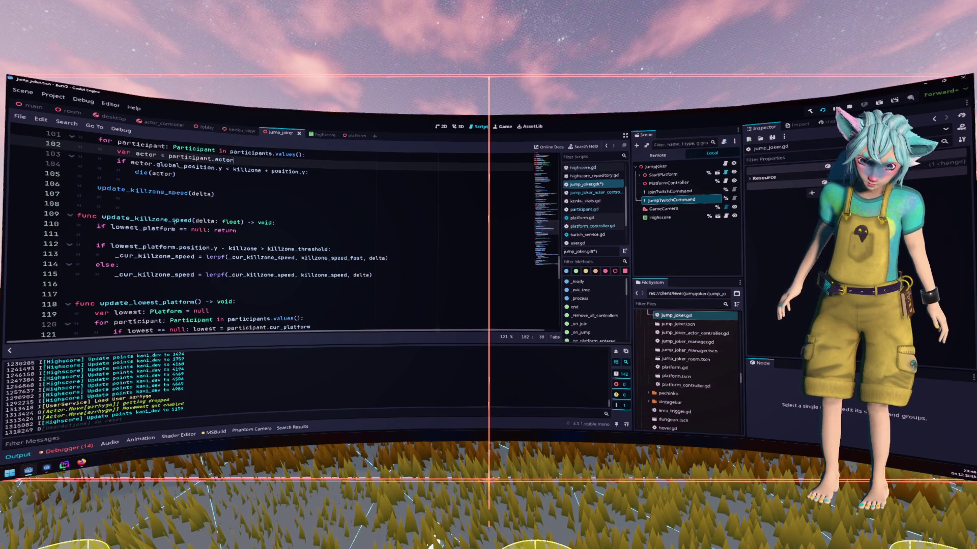
click(152, 227)
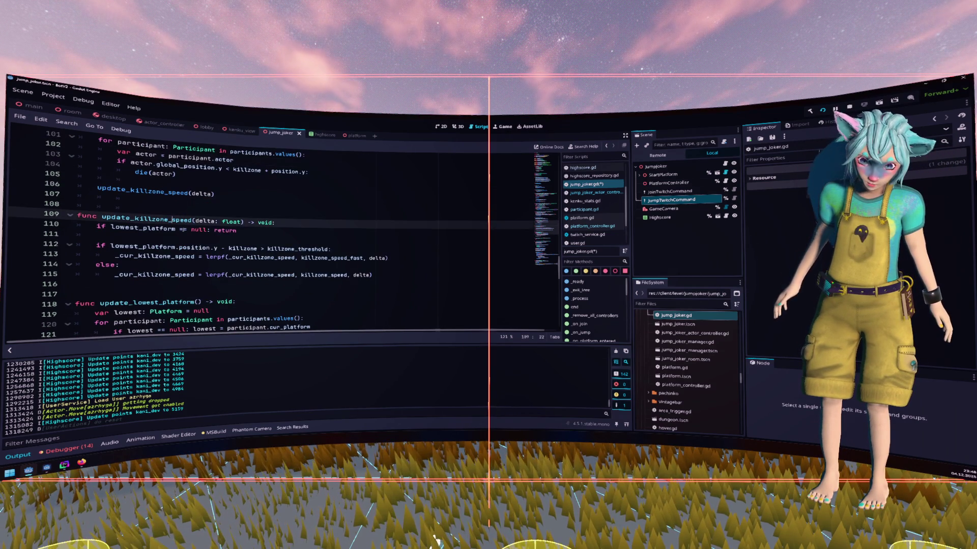
double_click(156, 257)
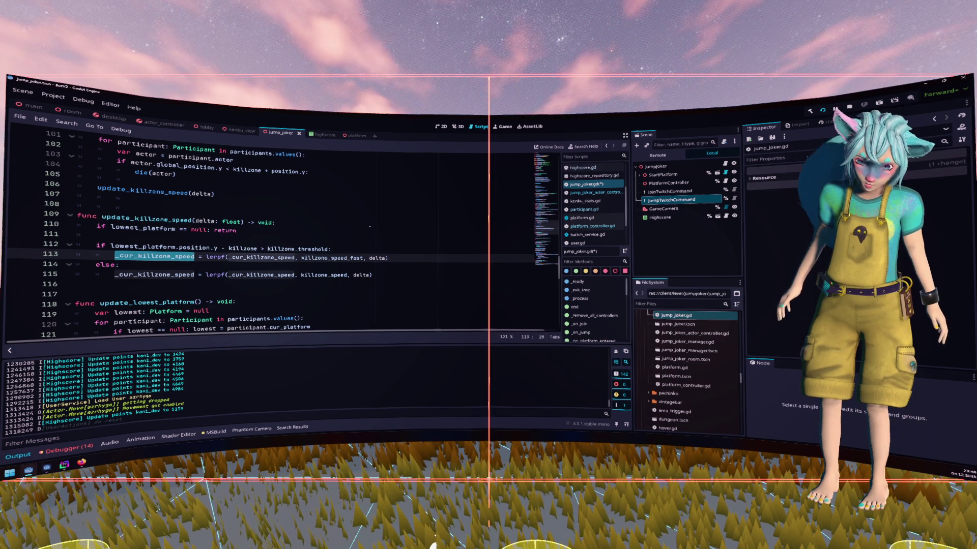
scroll(370, 227, up, 20)
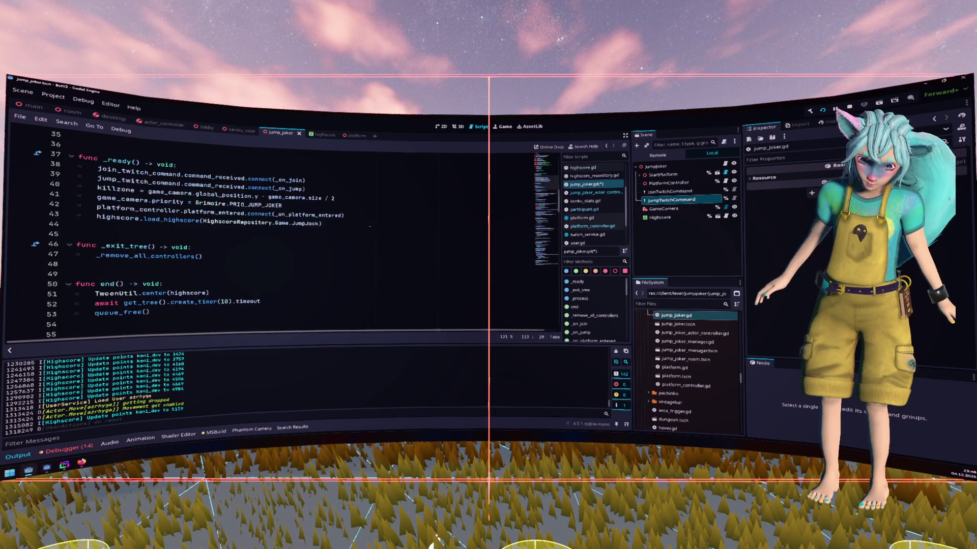
scroll(370, 227, up, 5)
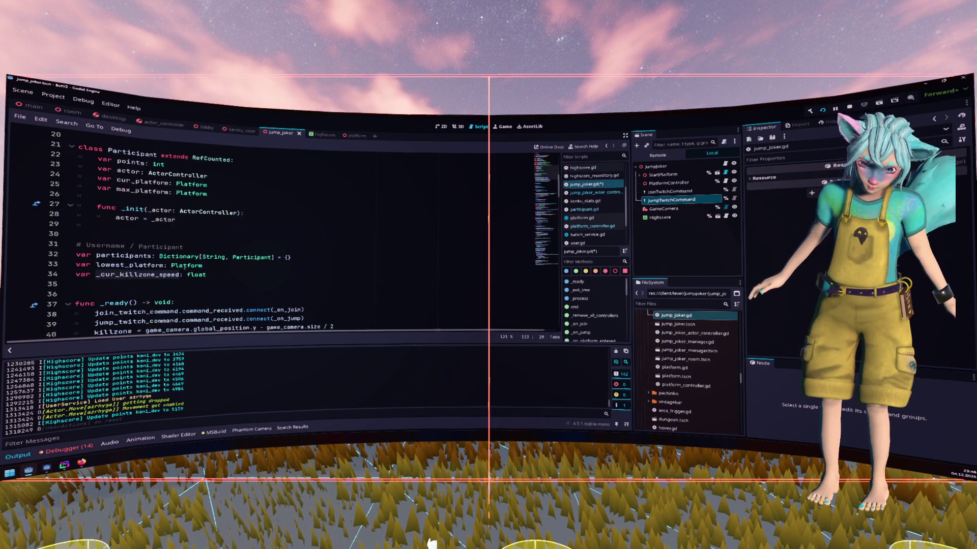
scroll(214, 274, down, 20)
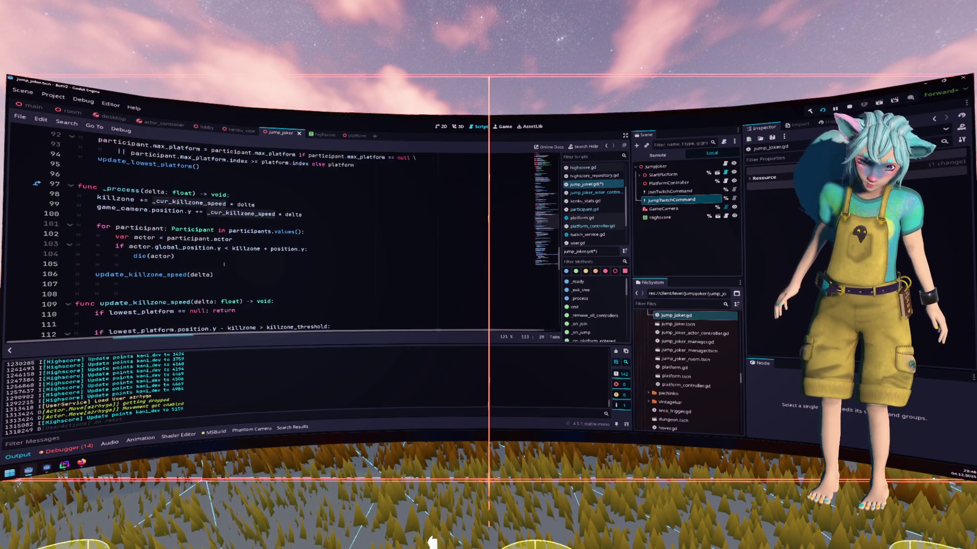
scroll(220, 266, up, 2)
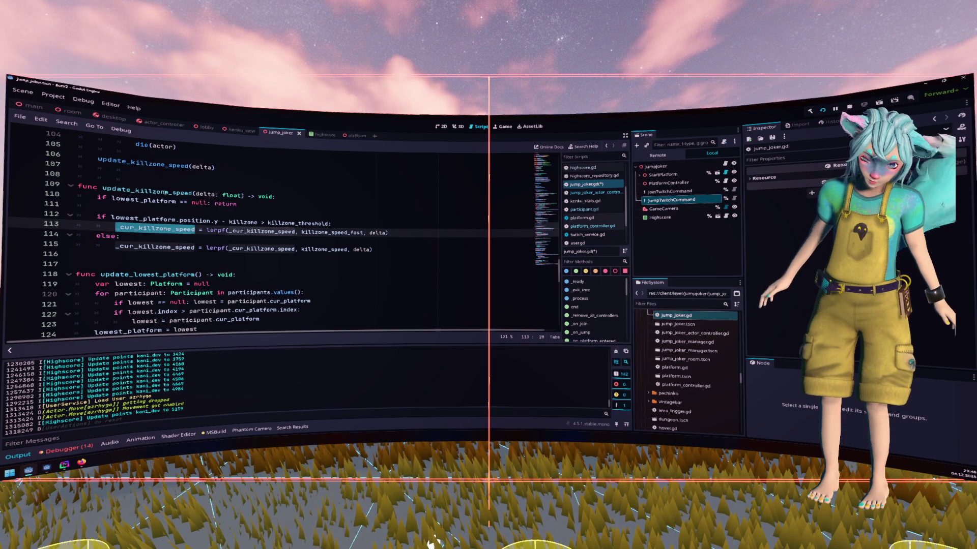
click(151, 201)
double_click(152, 201)
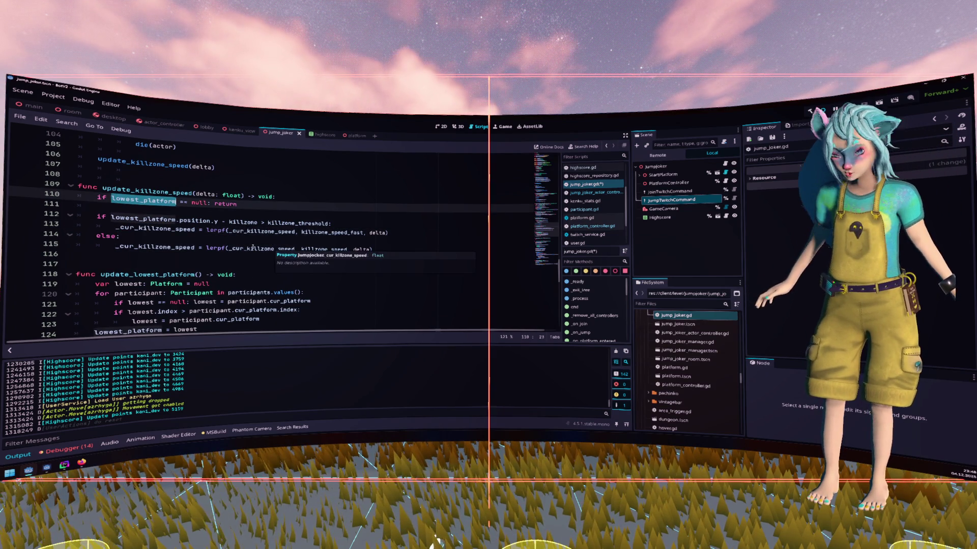
double_click(147, 229)
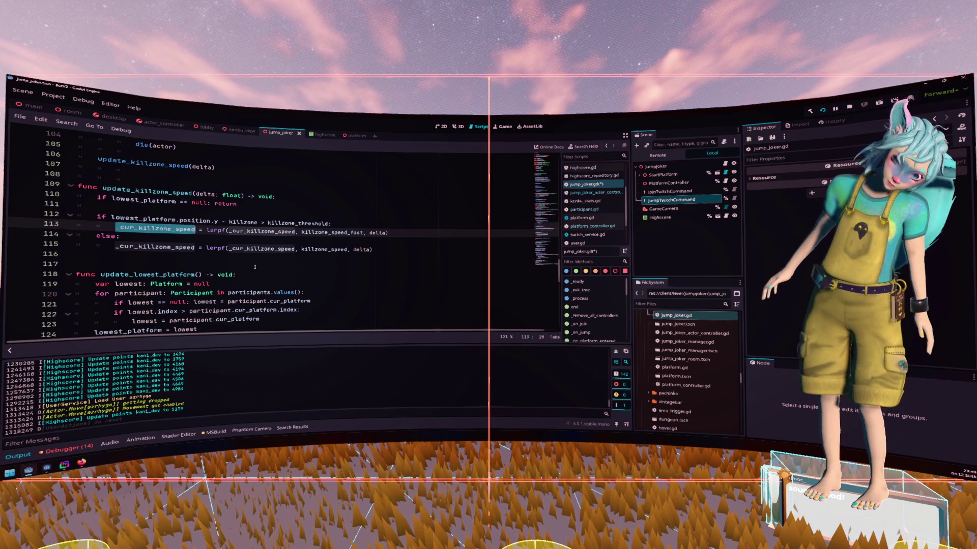
Declare var preparation_phase: bool = true below the lowest_platform member variable.
scroll(255, 265, up, 20)
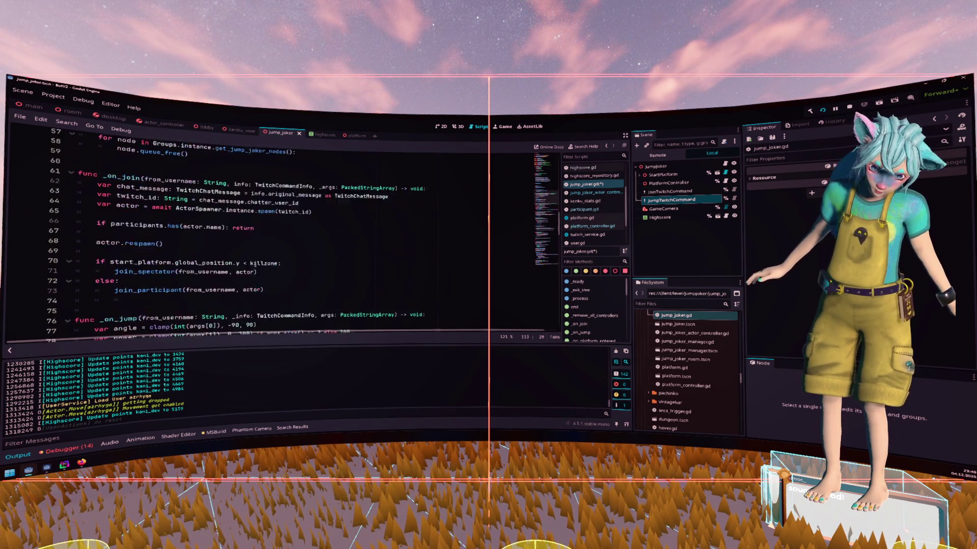
scroll(257, 265, down, 2)
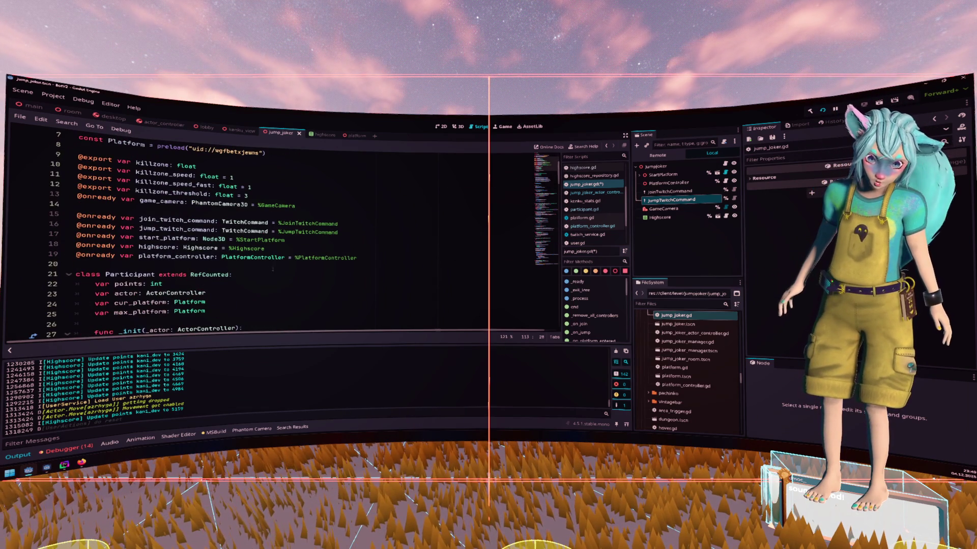
scroll(272, 270, down, 4)
click(276, 278)
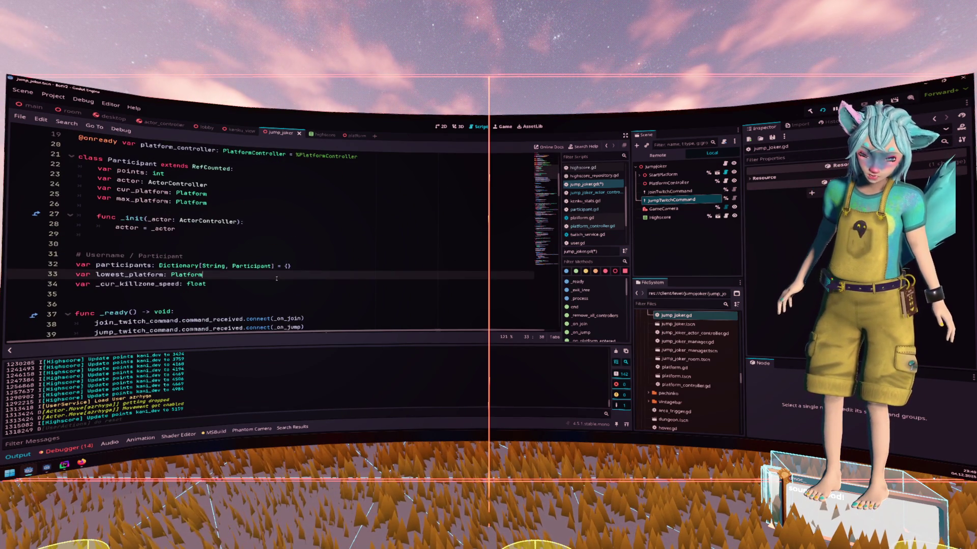
key(Down)
key(Return)
text(var pre)
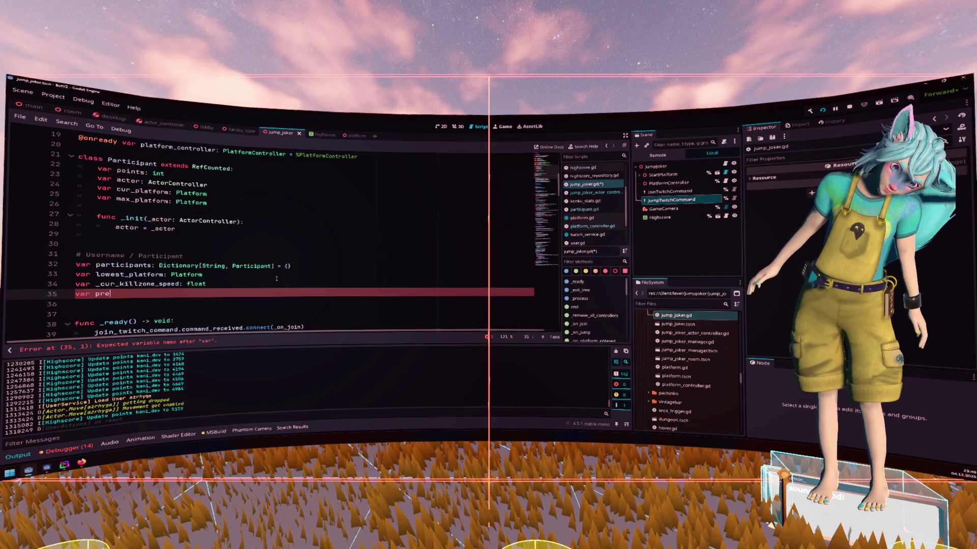
text(paration)
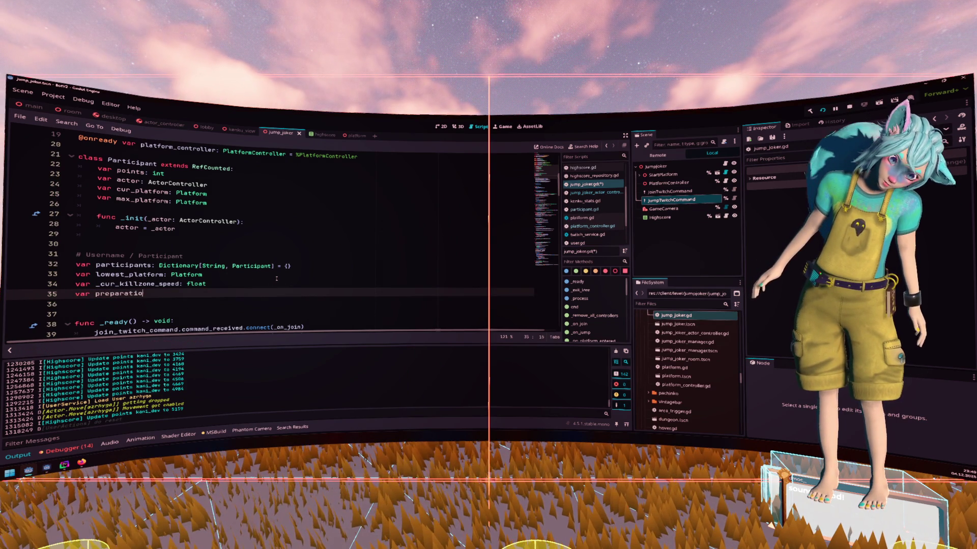
text(_phase: bo)
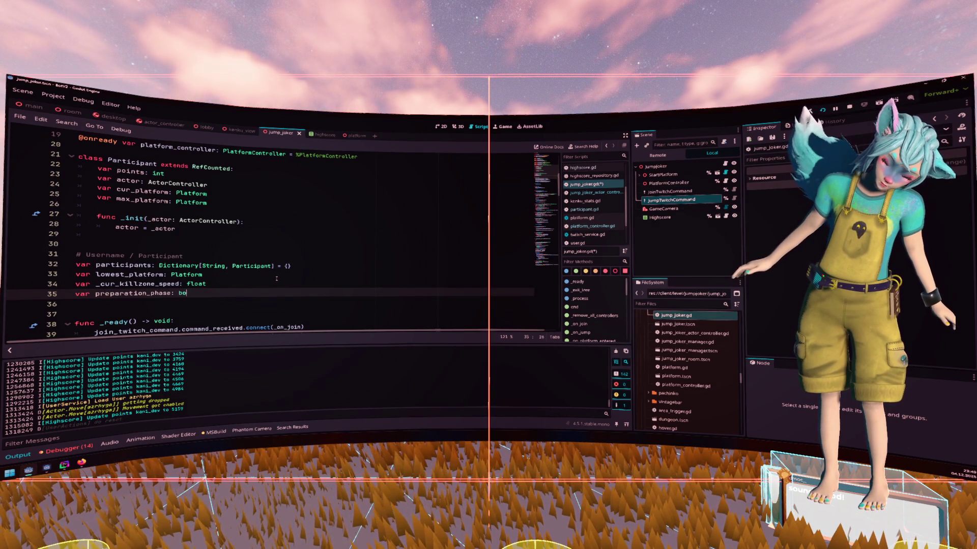
text(ol = true)
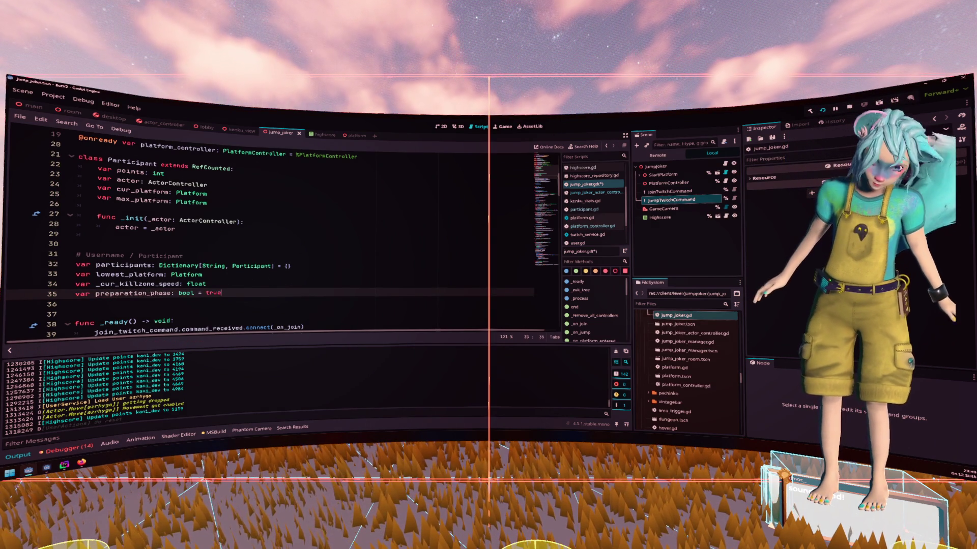
scroll(254, 280, down, 20)
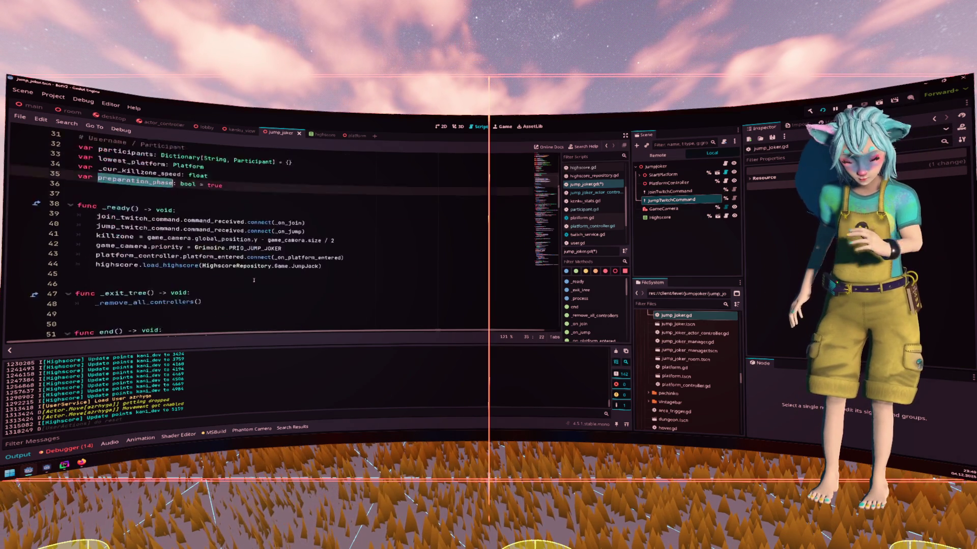
scroll(254, 280, down, 1)
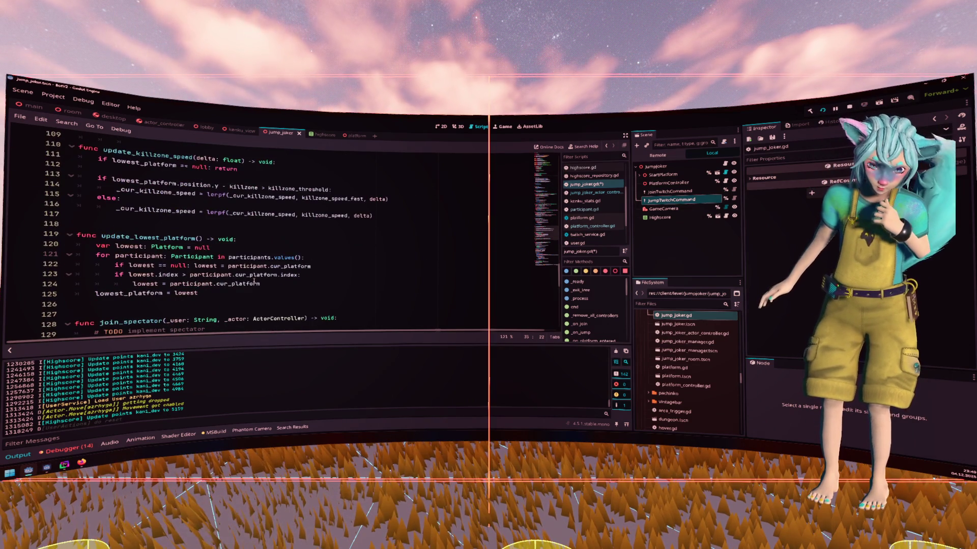
scroll(254, 281, up, 3)
Add if preparation_phase: return after the lowest_platform null check in update_killzone_speed.
click(172, 249)
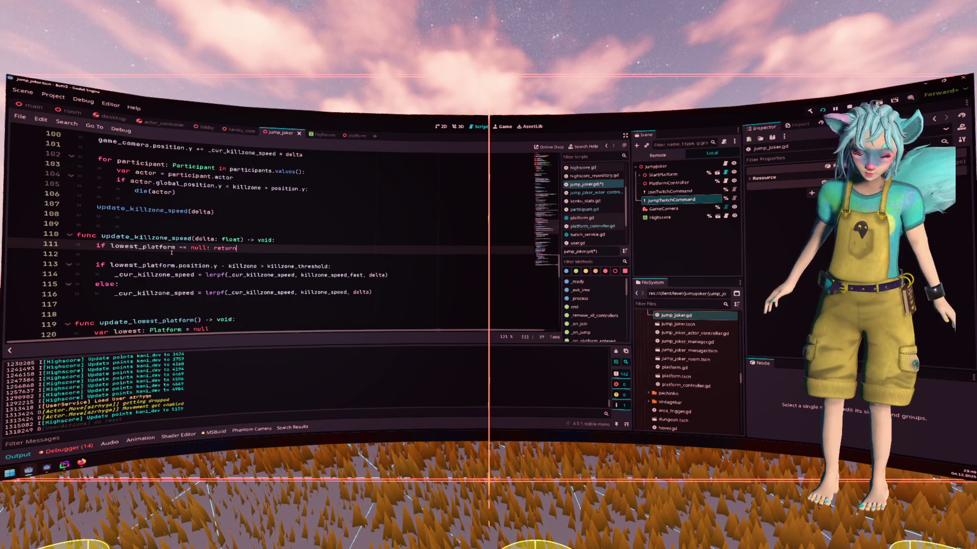
key(Return)
text(i)
key(BackSpace)
text(: return)
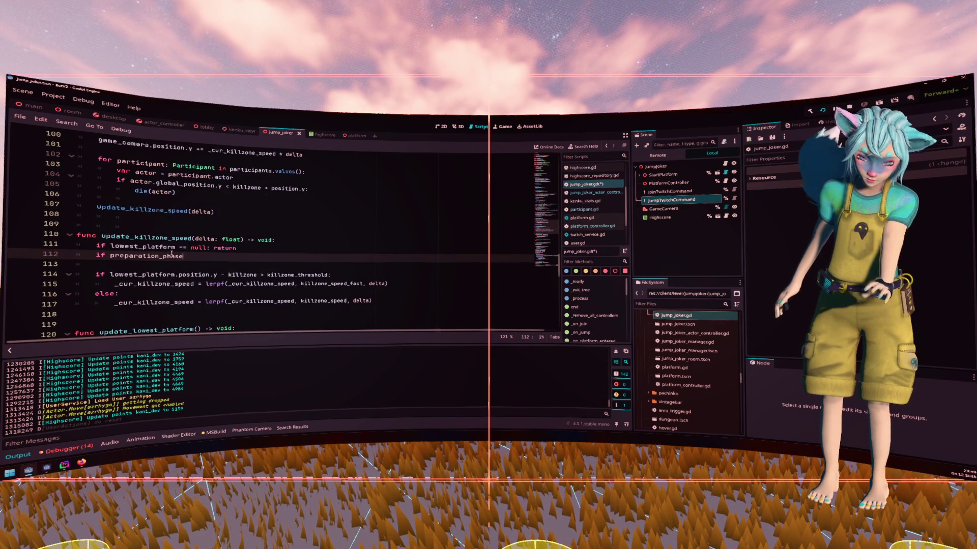
Start an if preparation_phase: block after the participant lookup in die().
scroll(171, 253, down, 10)
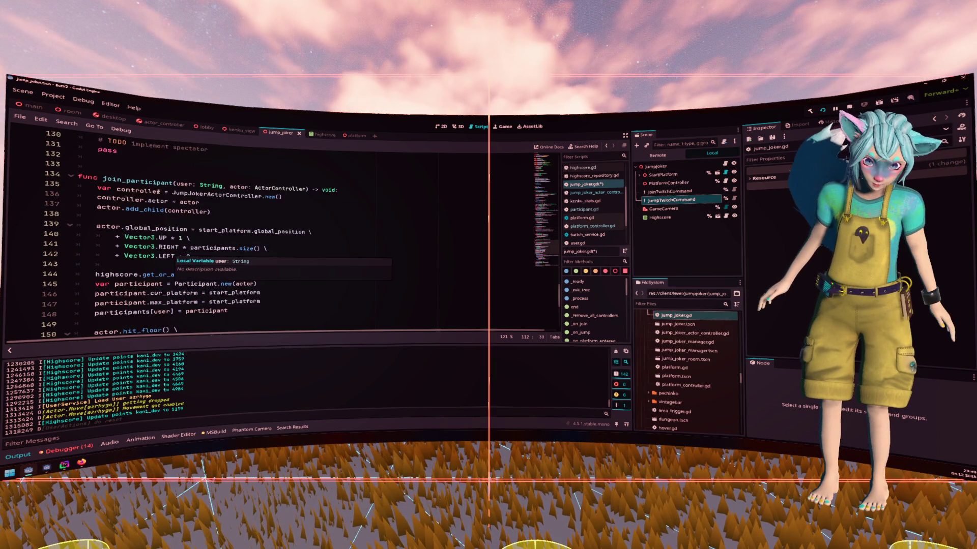
scroll(167, 253, down, 6)
scroll(162, 196, down, 1)
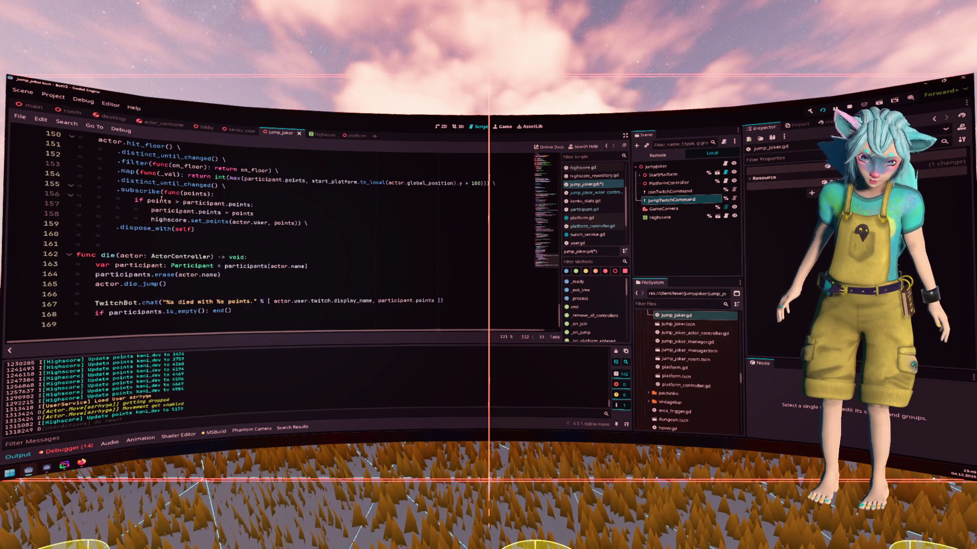
click(226, 279)
click(228, 257)
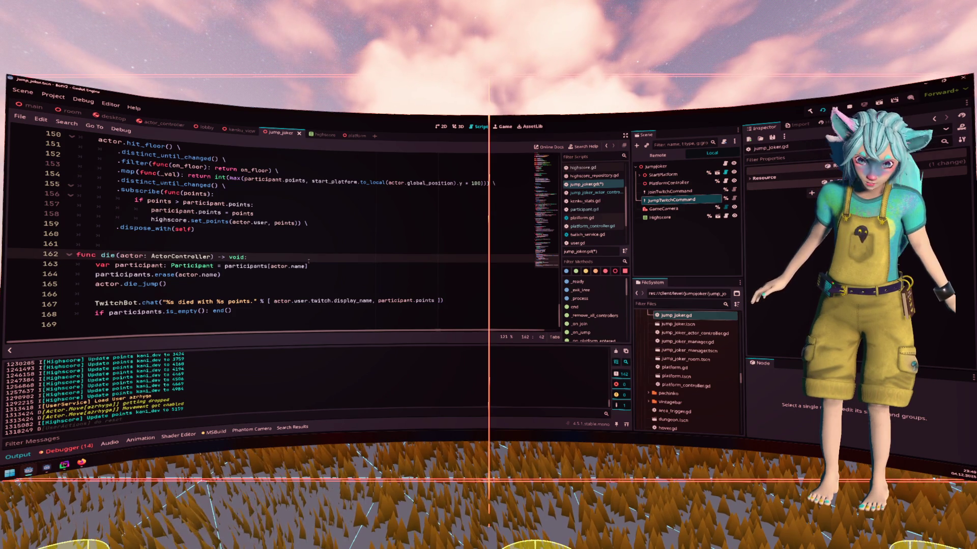
scroll(308, 261, up, 1)
scroll(309, 261, down, 1)
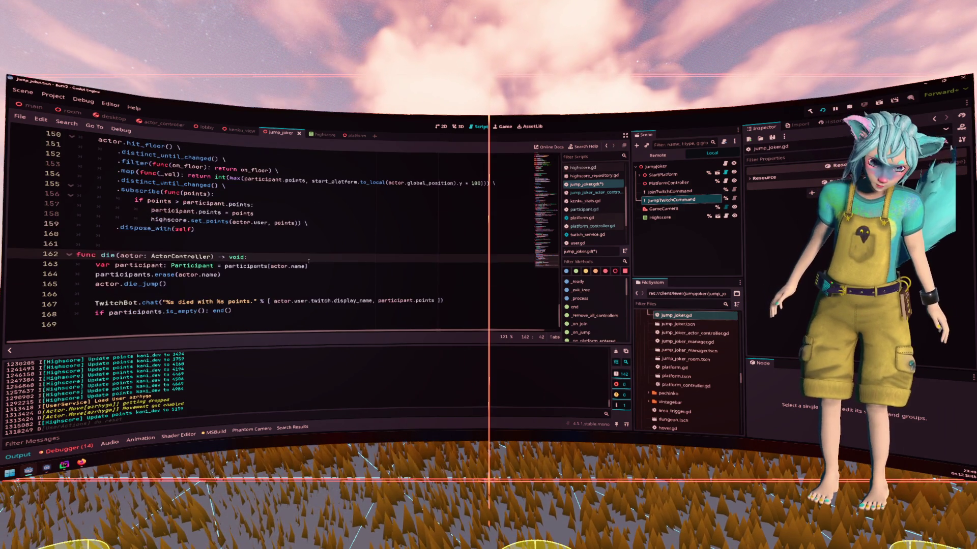
click(316, 266)
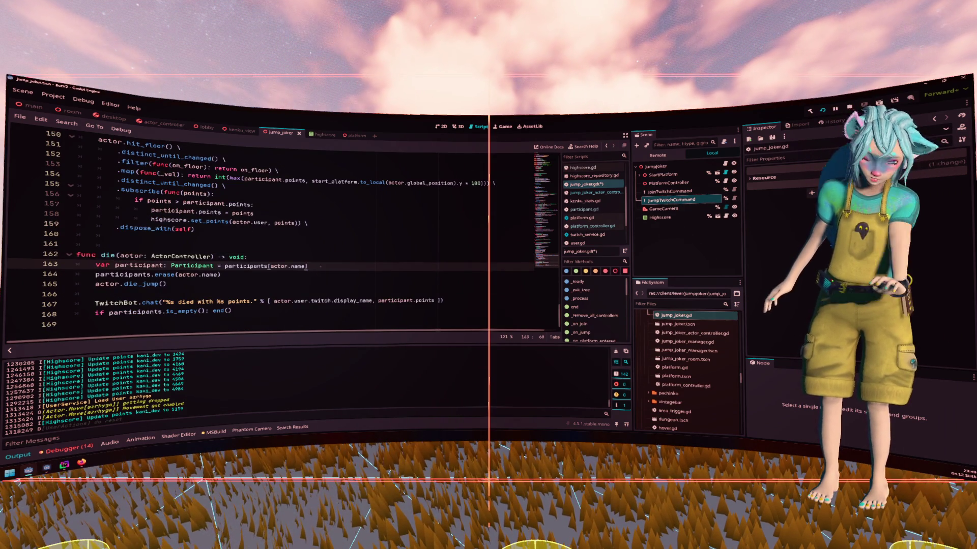
key(Return)
key(Return)
text(if preparation_phase)
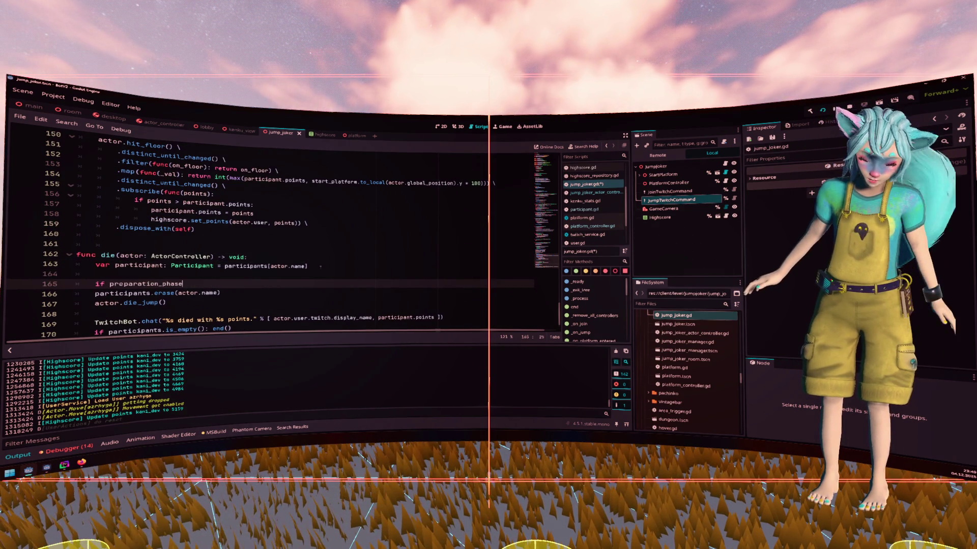
key(Return)
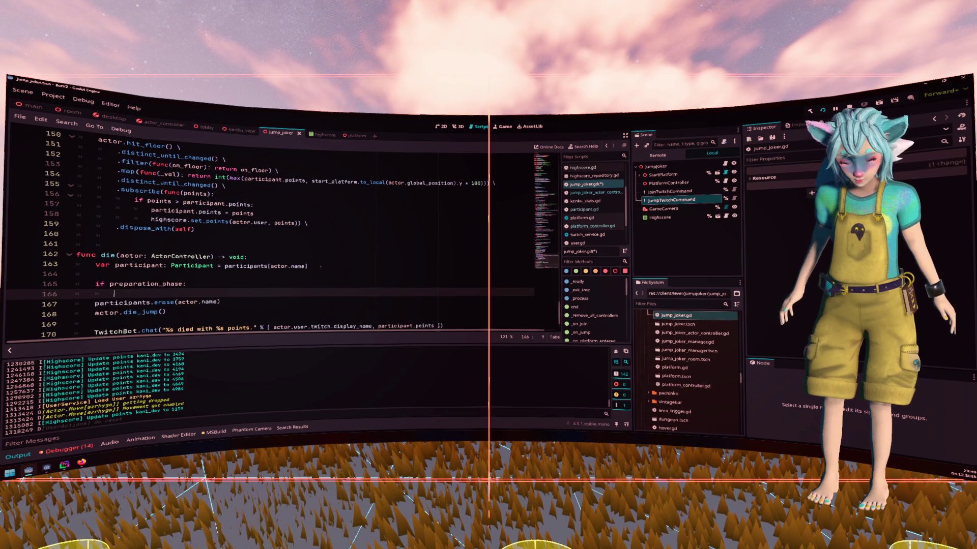
Add a return inside die()'s preparation_phase check.
key(Return)
text(re)
scroll(319, 266, up, 7)
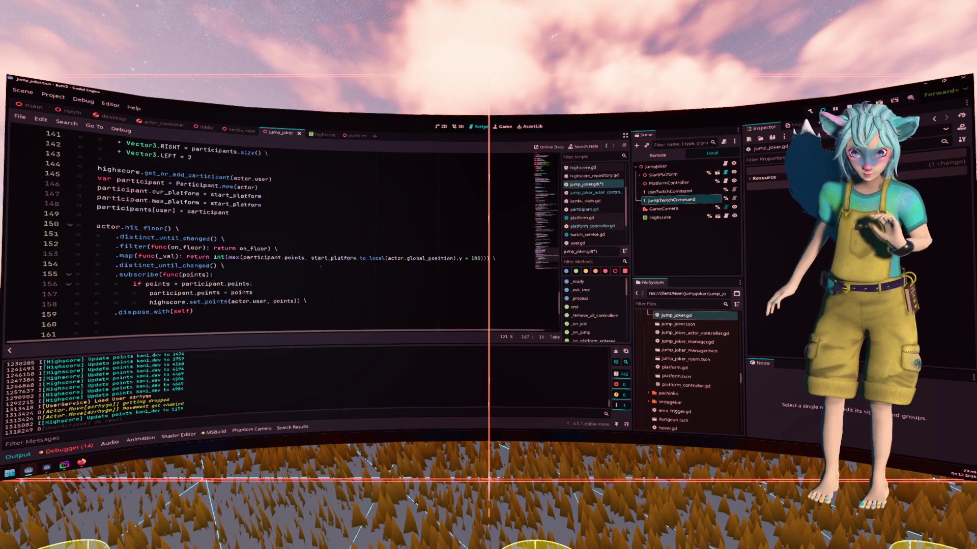
Select join_participant's four actor-positioning lines, then add a blank line above the function.
click(184, 284)
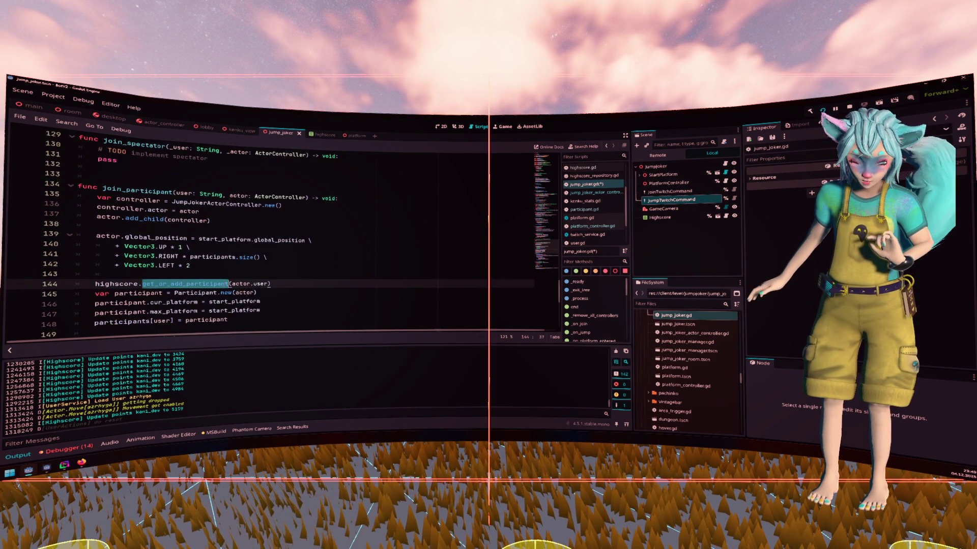
scroll(184, 284, up, 2)
click(158, 245)
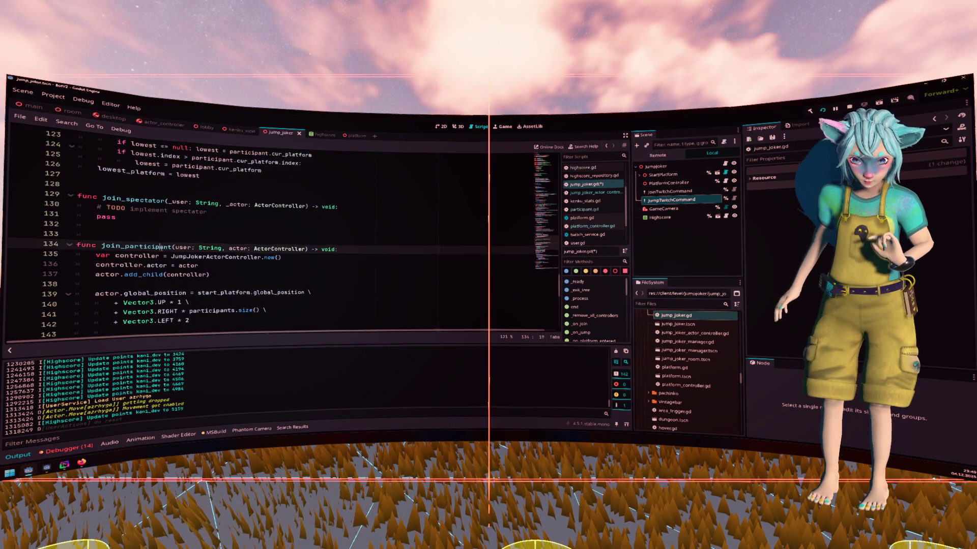
scroll(158, 254, down, 1)
mouse_move(190, 294)
mouse_down()
mouse_move(152, 294)
mouse_move(73, 264)
mouse_up()
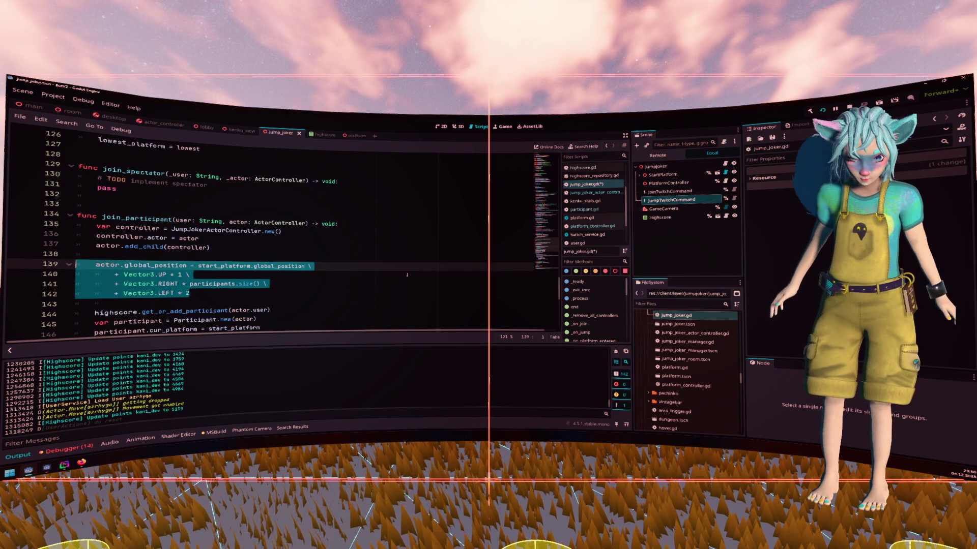
scroll(407, 275, down, 8)
scroll(184, 282, up, 8)
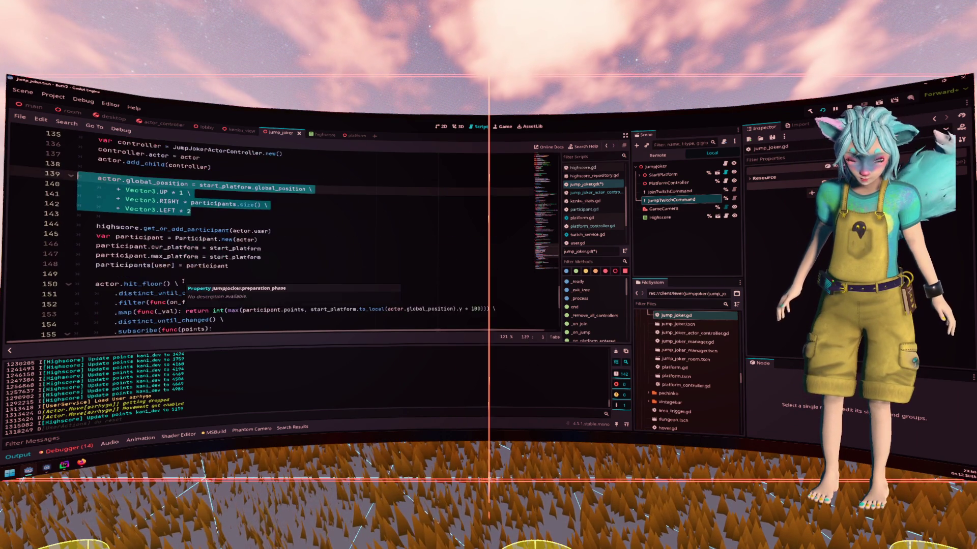
click(192, 216)
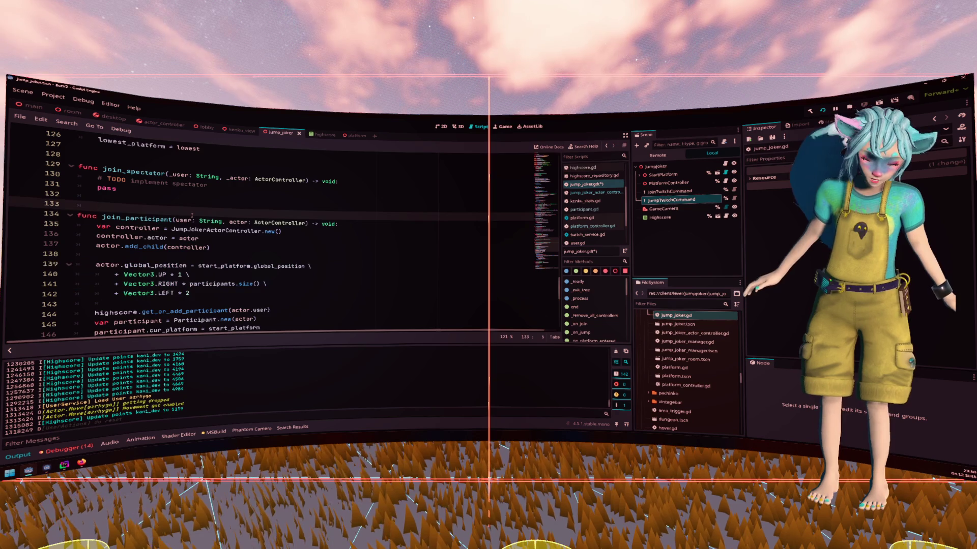
Add a new spawn_participant() -> void function and paste join_participant's actor.global_position lines into it.
key(Return)
key(Up)
text(func)
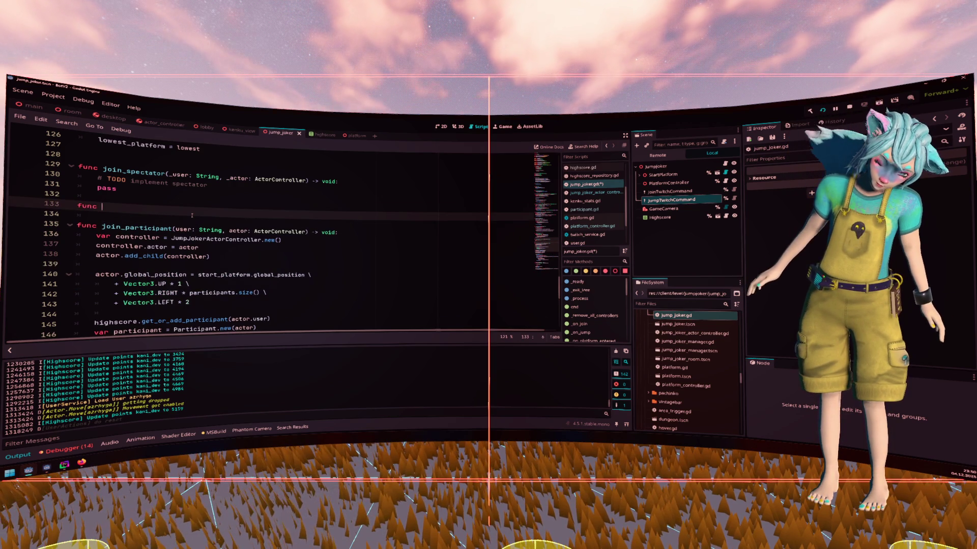
text( spawn_partici)
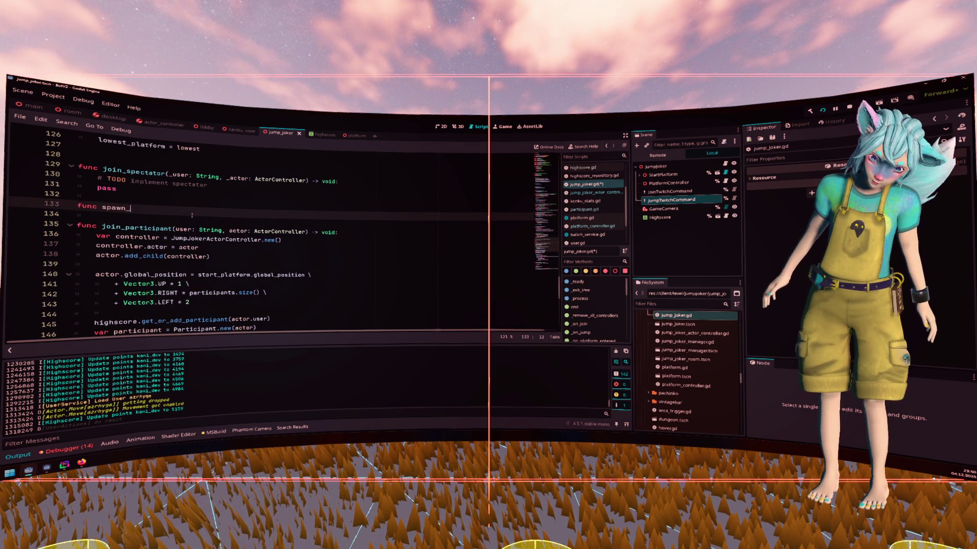
text(pant() -)
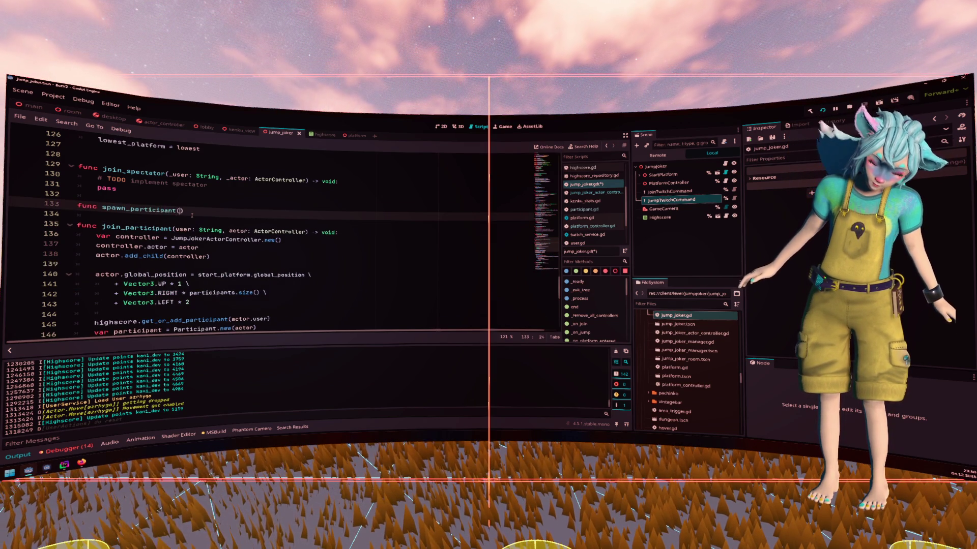
text(> void:)
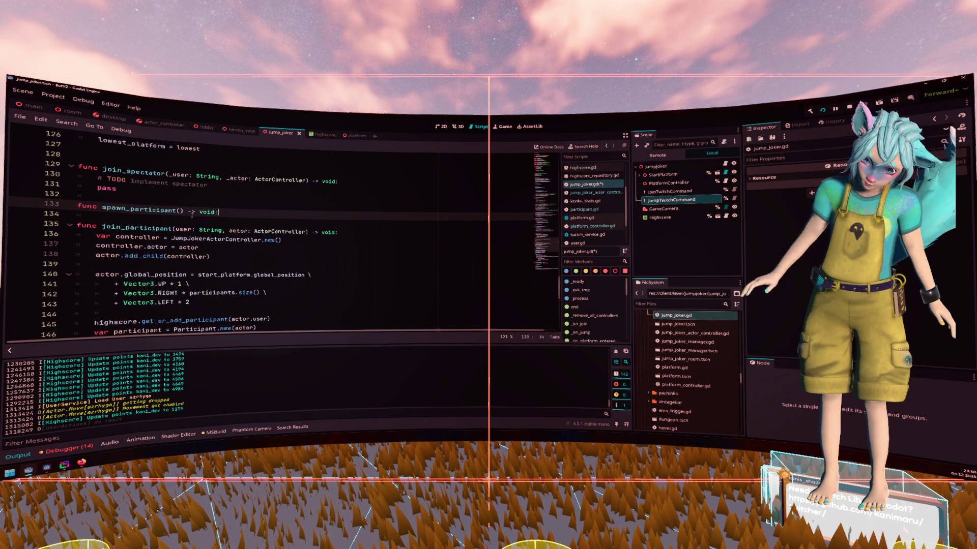
drag(191, 303, 16, 276)
key(ctrl+c)
click(239, 209)
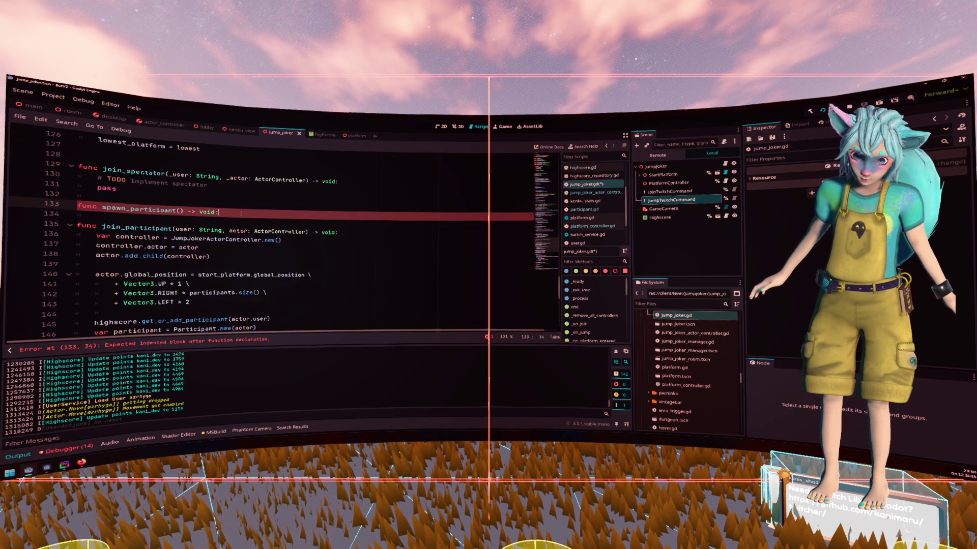
key(Return)
key(ctrl+v)
Unindent the pasted position line and give spawn_participant an 'actor: ActorController' parameter.
click(144, 217)
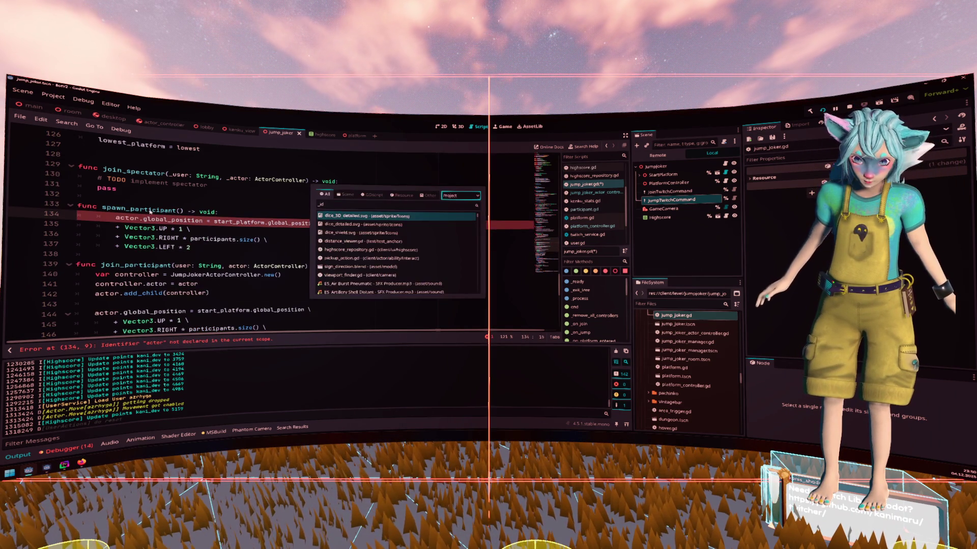
click(159, 219)
key(shift+Tab)
double_click(138, 209)
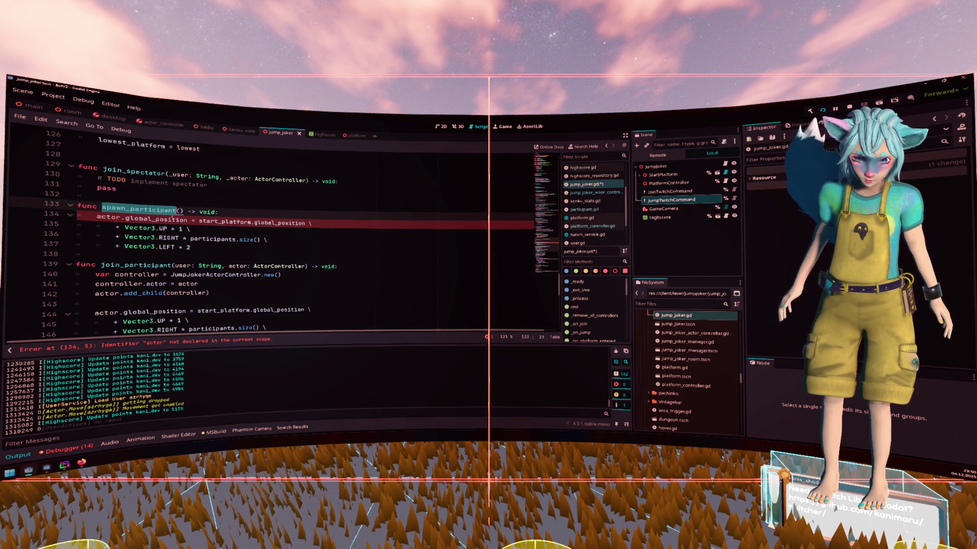
key(End)
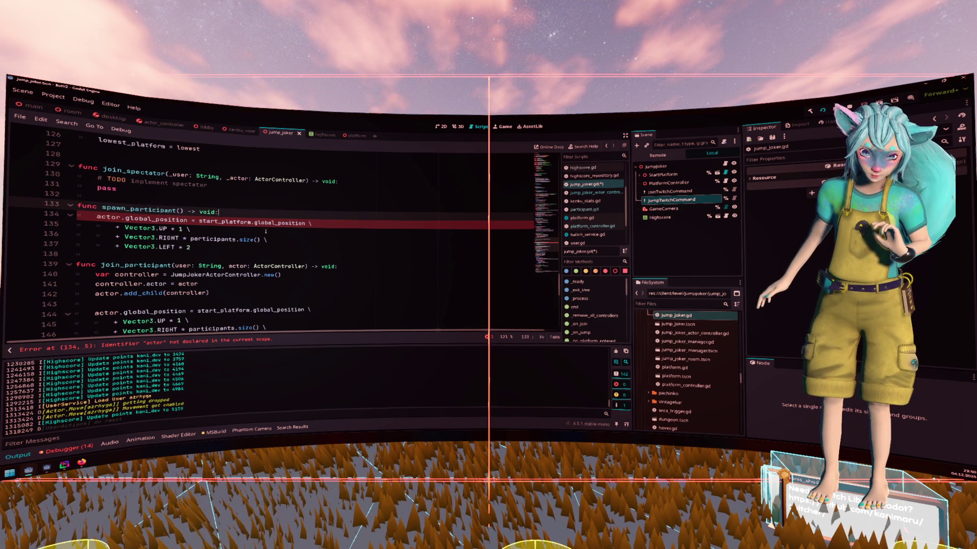
key(Down)
key(Down)
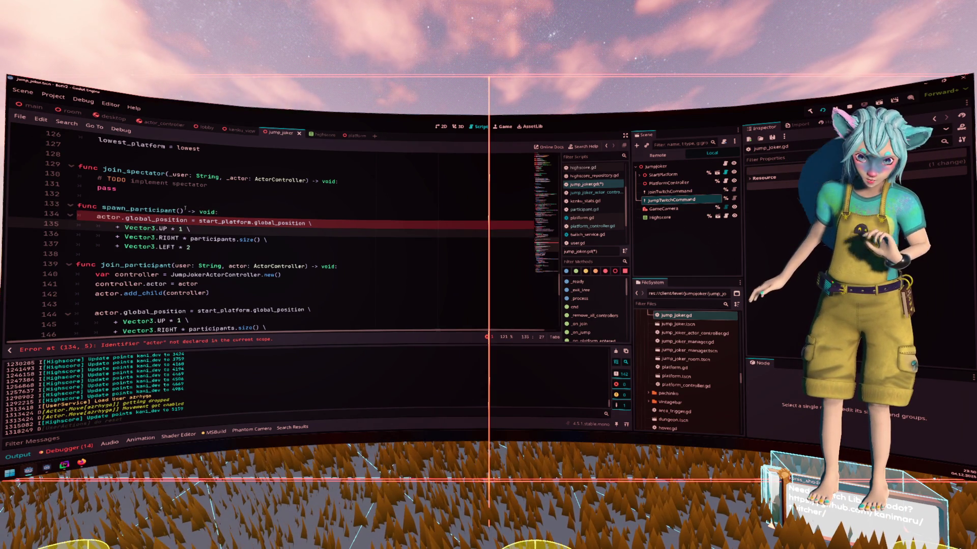
click(179, 210)
text(: Act)
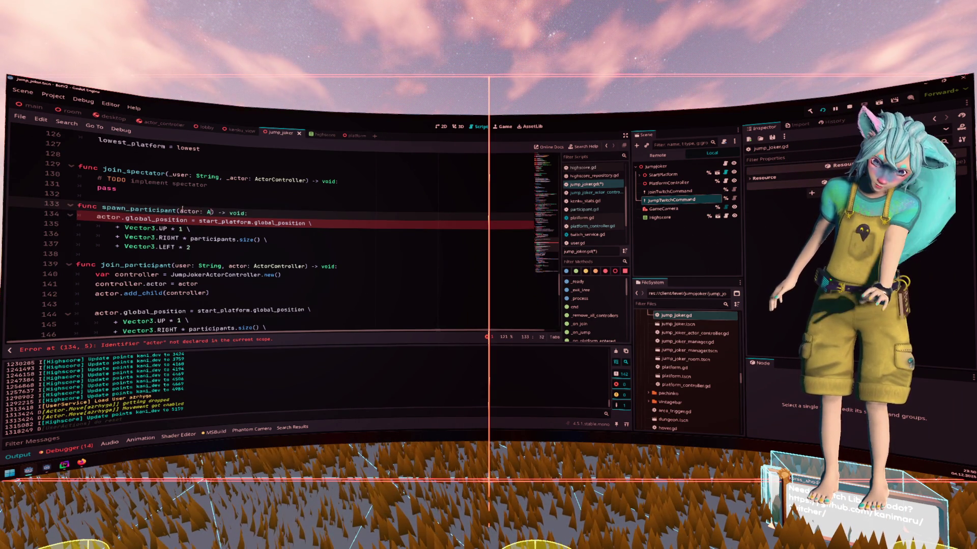
text(orController)
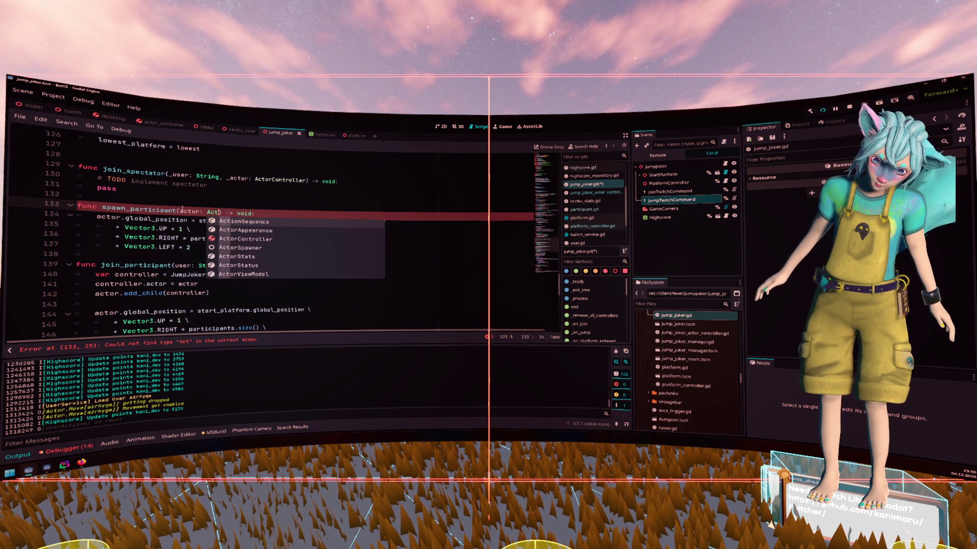
key(Return)
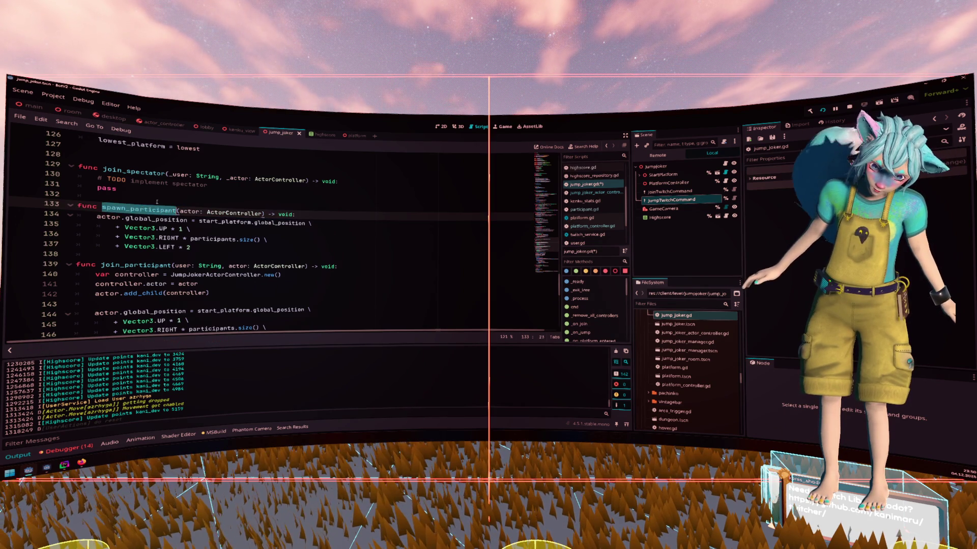
Add blank lines before and after the spawn_participant function.
key(ctrl+shift+Return)
click(140, 267)
key(Return)
key(Return)
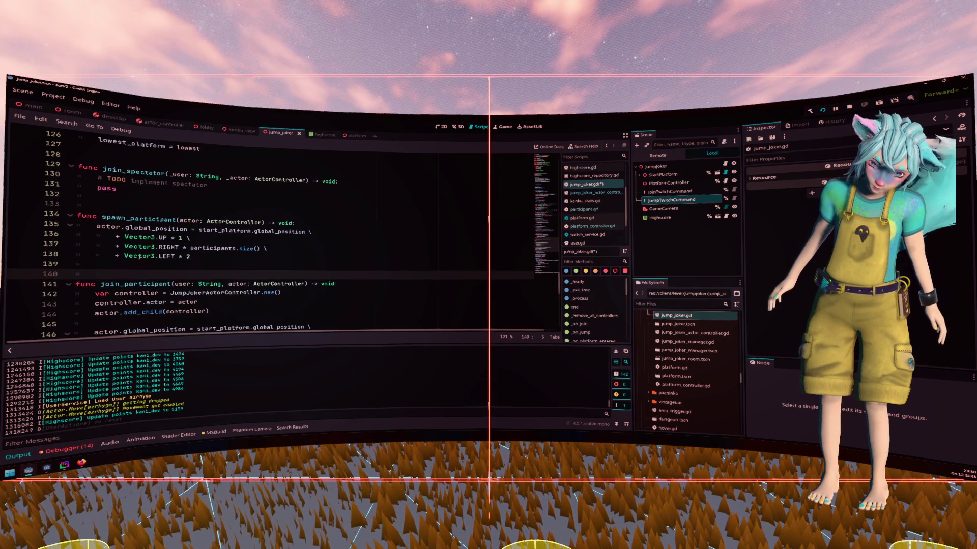
double_click(137, 219)
In die(), call spawn_participant(participant.actor) under the preparation_phase check.
scroll(231, 230, down, 6)
scroll(231, 230, down, 6)
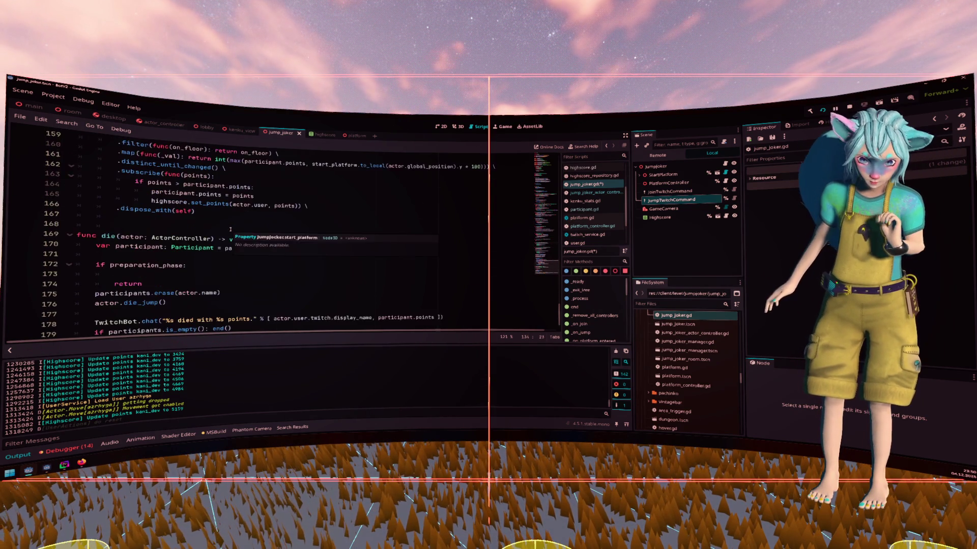
click(209, 256)
text(spawn_)
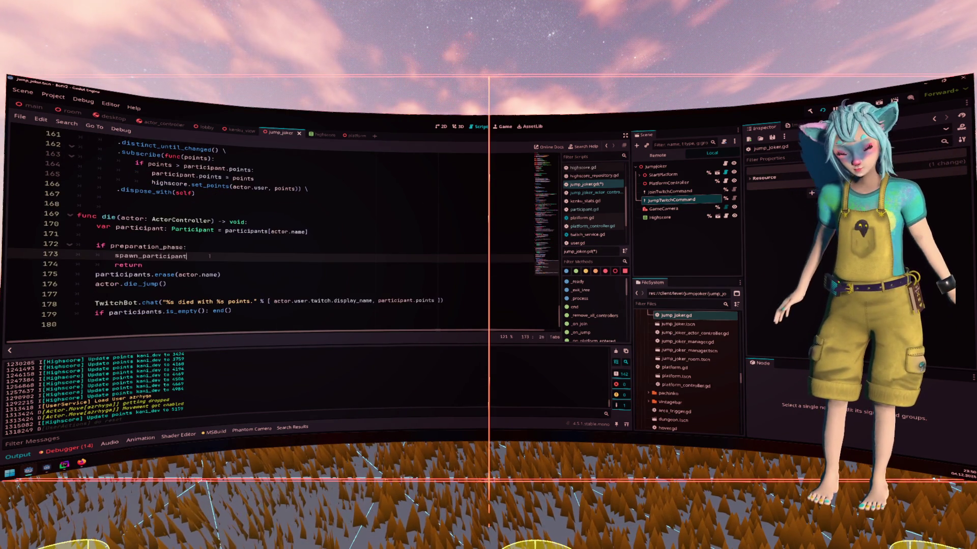
text(participant)
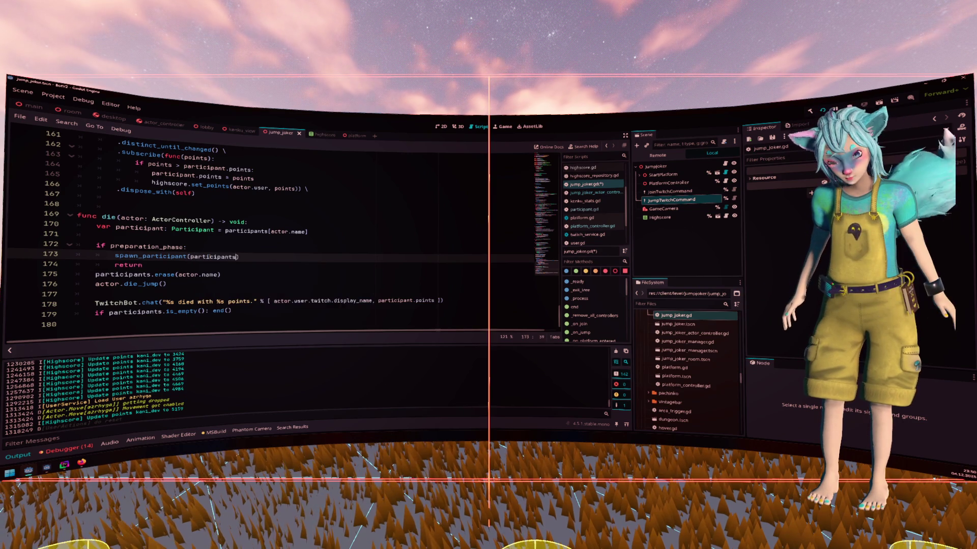
text(.actor)
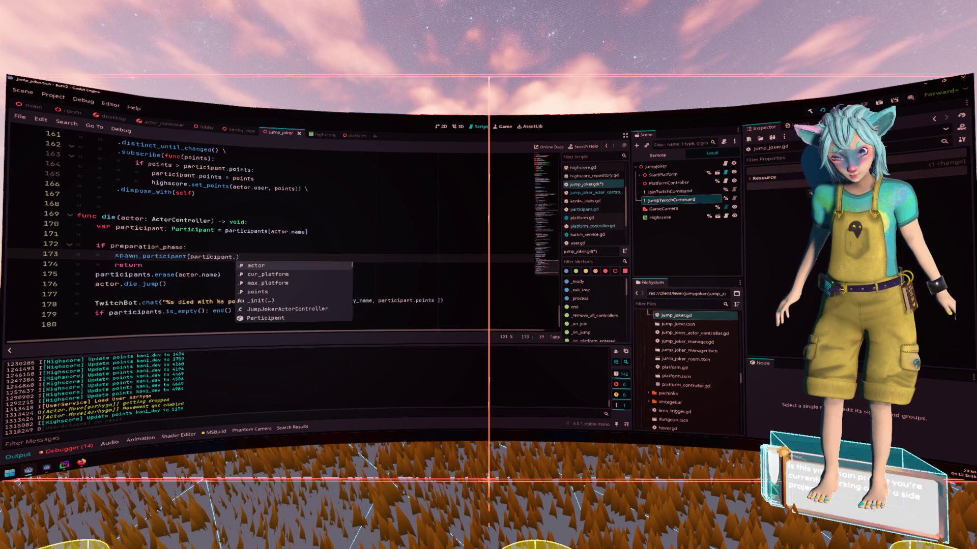
click(187, 247)
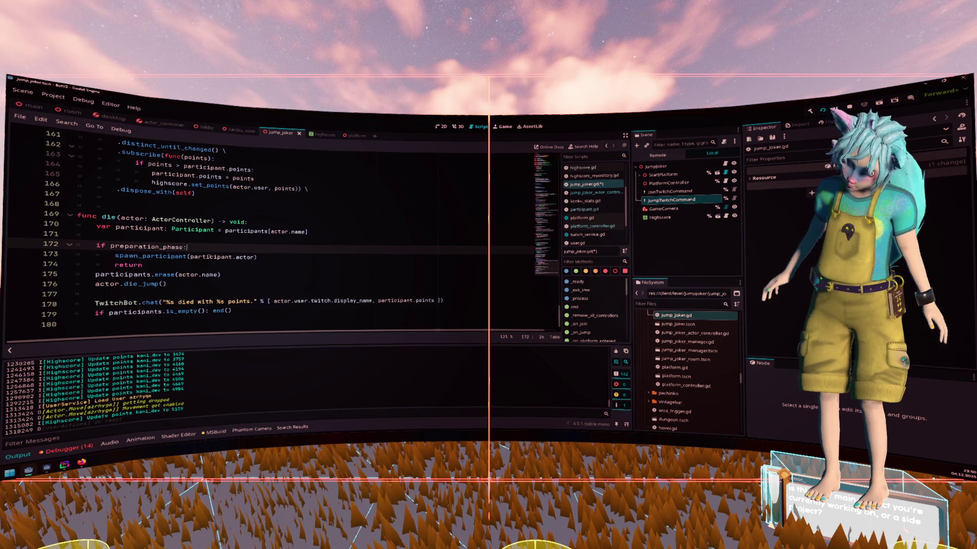
Add a blank line after return, save jump_joker.gd and run the project with F5.
click(148, 265)
key(Return)
key(ctrl+s)
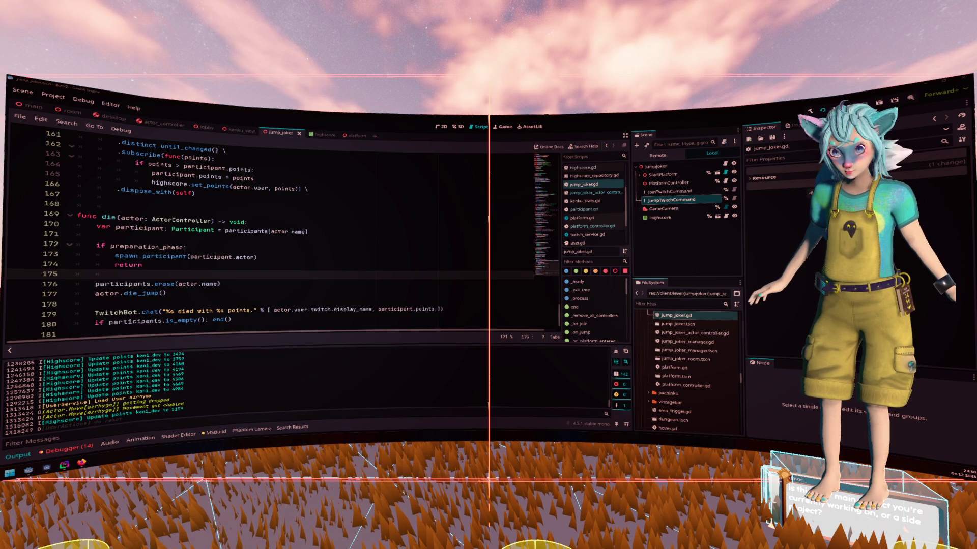
key(F5)
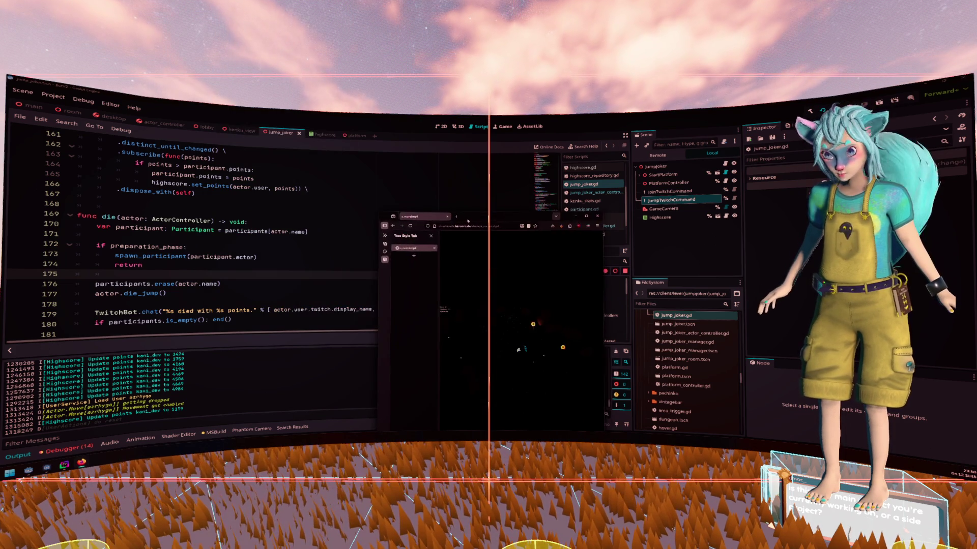
Switch to Firefox, play the a_round.mp4 video full screen, then leave full screen.
key(alt+Tab)
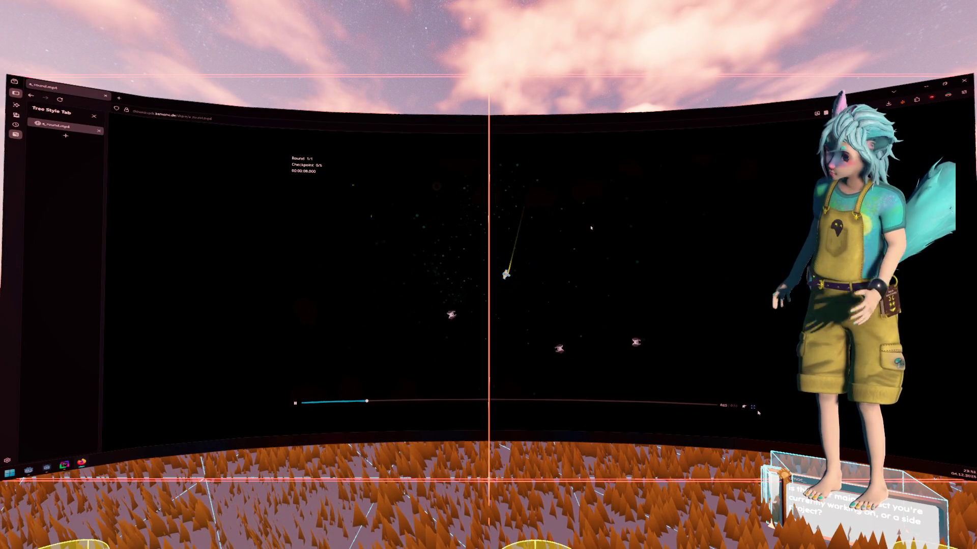
double_click(590, 222)
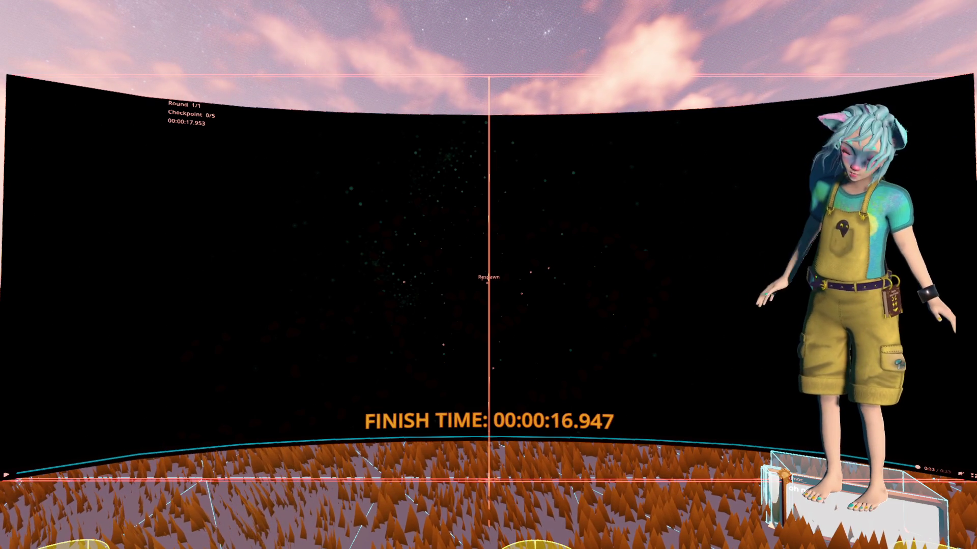
key(F5)
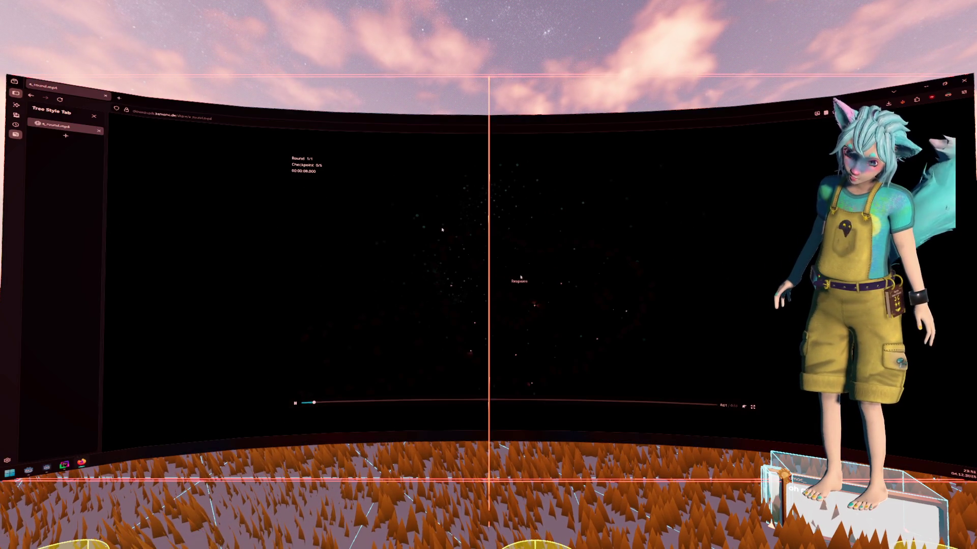
Switch back to the Godot editor and the running ship builder game.
key(alt+Tab)
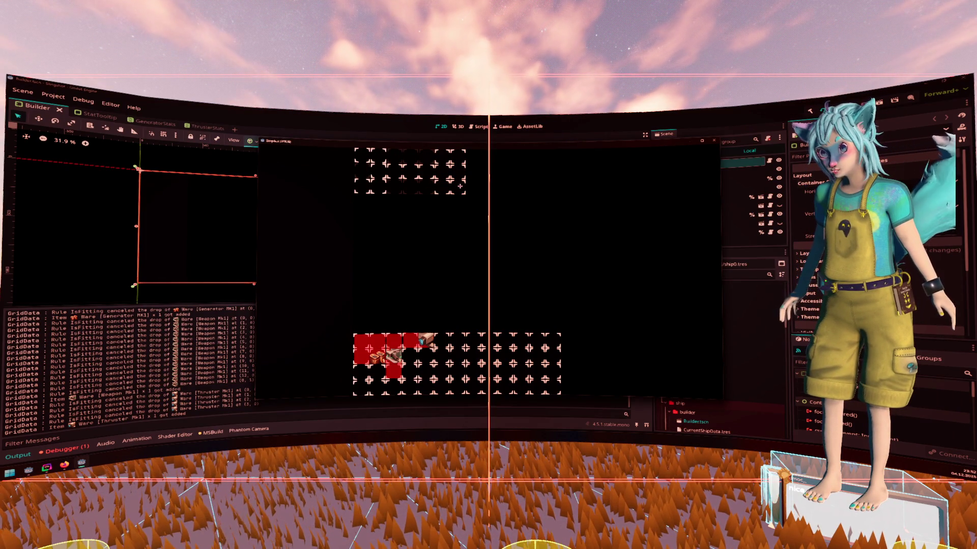
Place the red thruster in the ship grid, check module stats, and return the weapon to Modules.
mouse_move(426, 340)
mouse_down()
mouse_move(445, 264)
mouse_move(450, 168)
mouse_move(448, 185)
mouse_move(460, 190)
mouse_up()
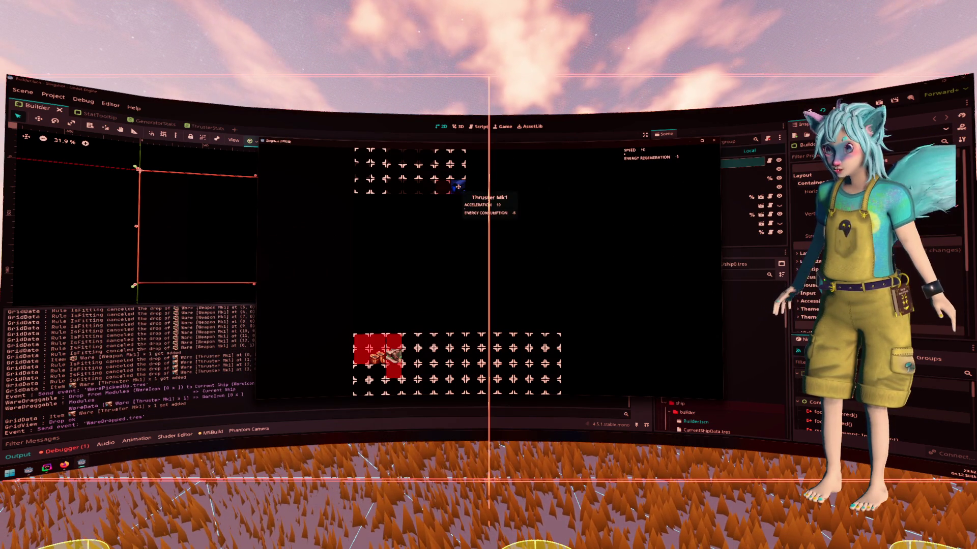
mouse_move(458, 187)
mouse_down()
mouse_move(366, 186)
mouse_move(447, 172)
mouse_move(404, 174)
mouse_move(455, 202)
mouse_move(452, 181)
mouse_move(458, 187)
mouse_up()
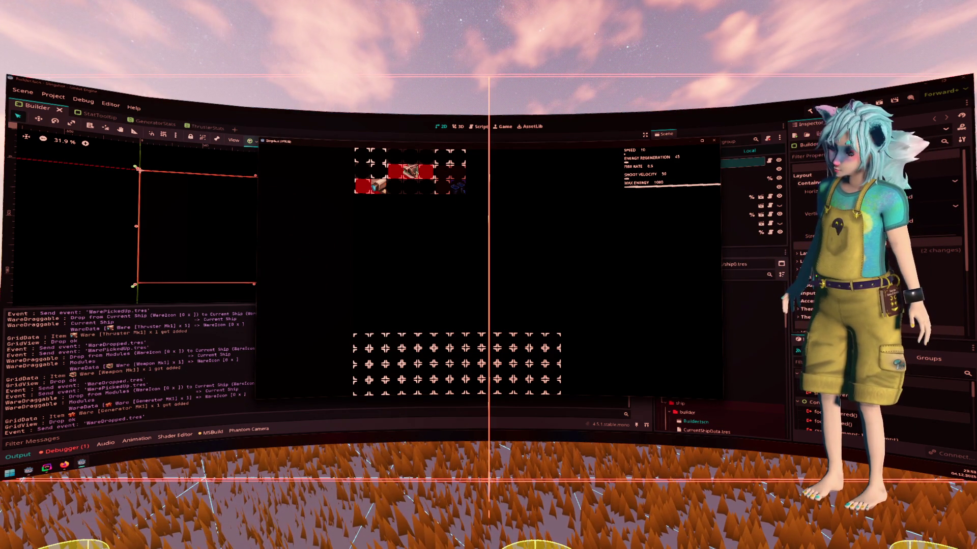
mouse_move(442, 169)
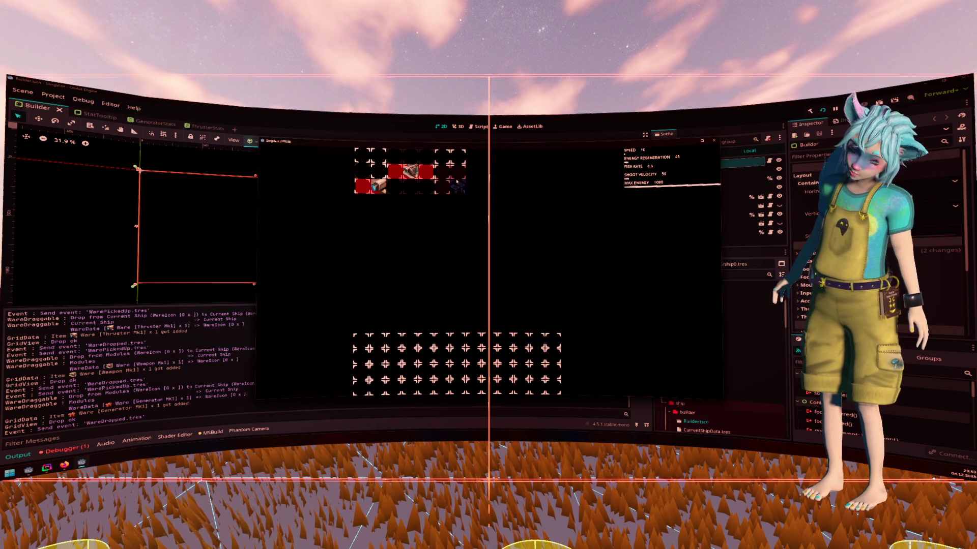
mouse_move(378, 188)
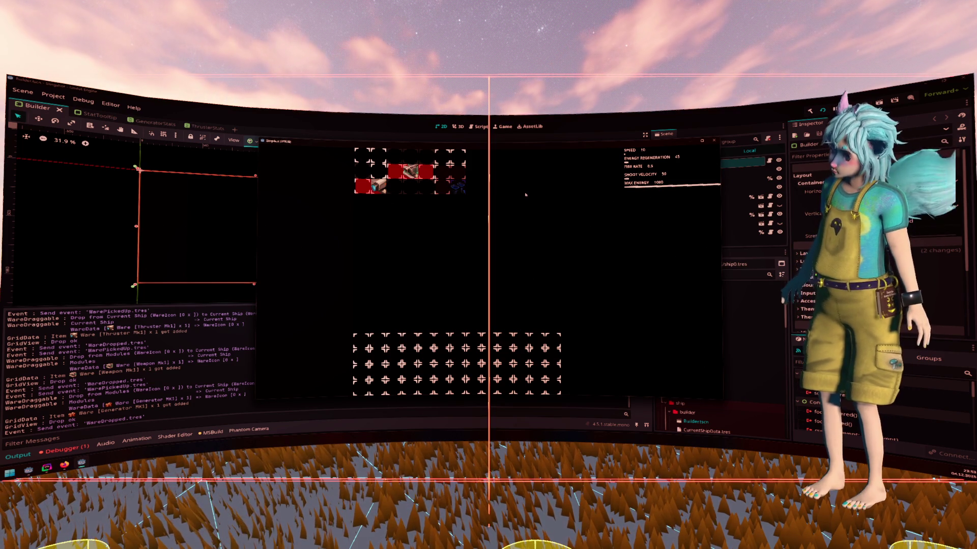
drag(410, 175, 425, 356)
Drag the generator out of the ship, move the remaining module, and stop the running game.
mouse_move(450, 180)
mouse_down()
mouse_move(497, 317)
mouse_move(487, 356)
mouse_up()
mouse_move(370, 198)
mouse_down()
mouse_move(382, 309)
mouse_move(457, 192)
mouse_move(450, 176)
mouse_up()
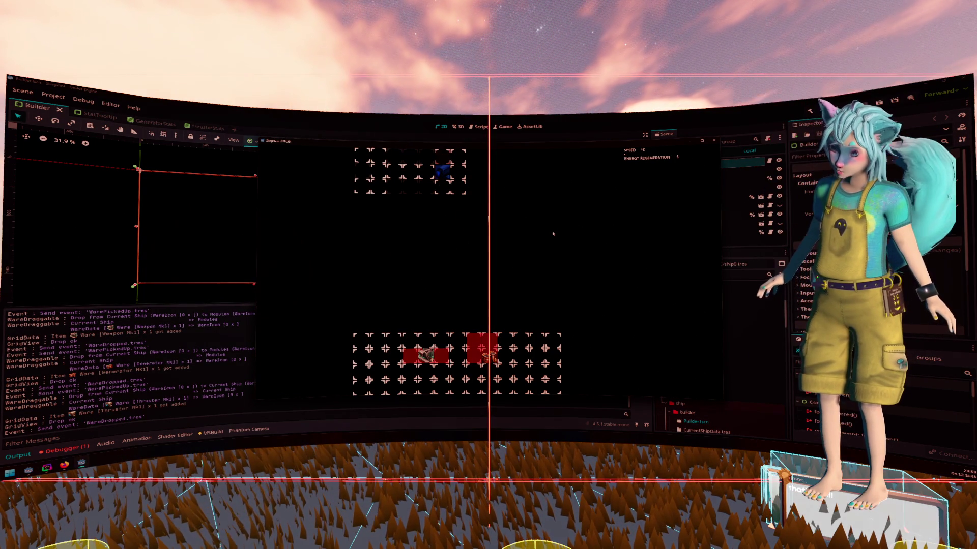
click(714, 141)
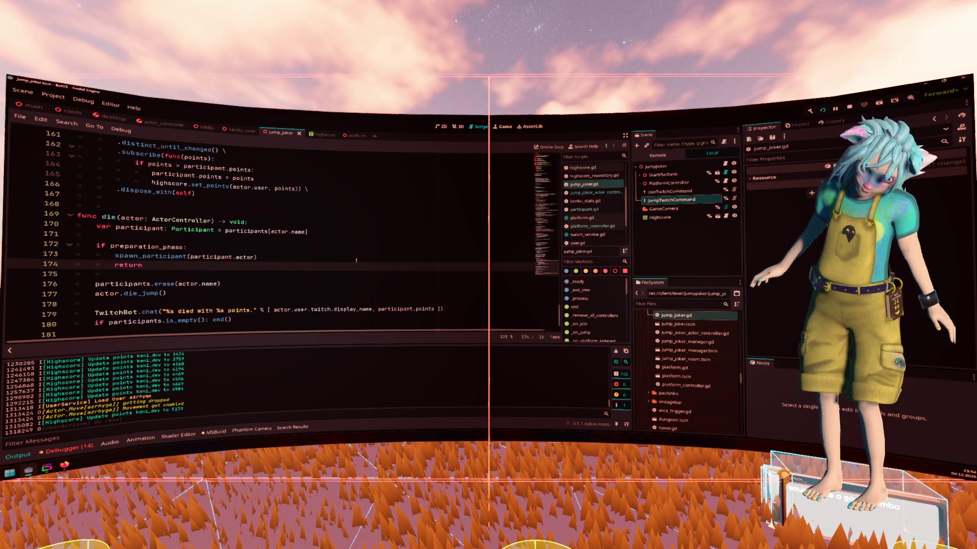
click(356, 260)
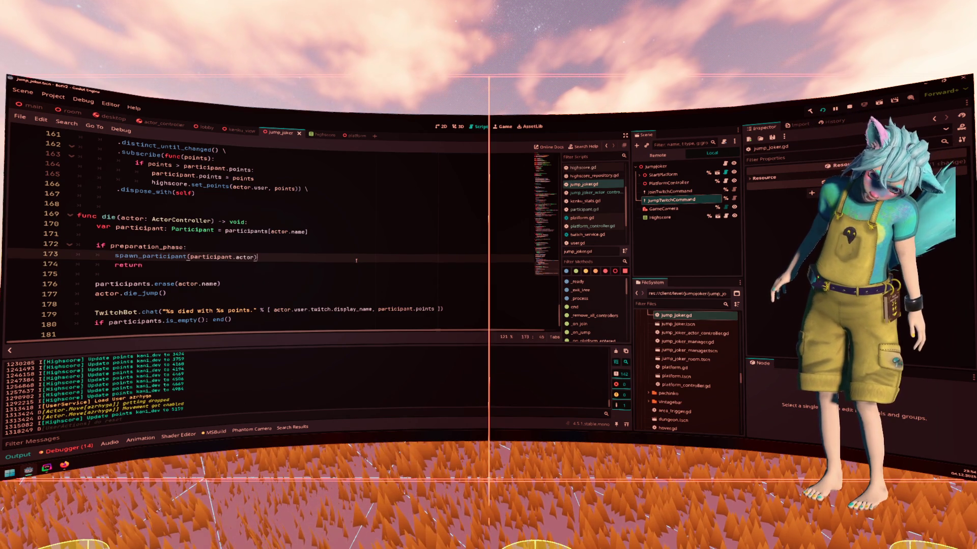
click(148, 248)
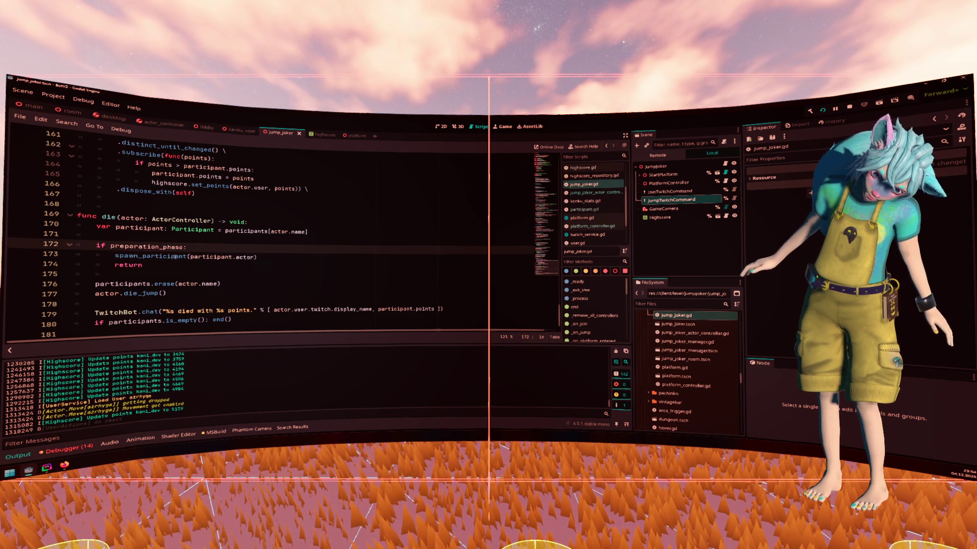
key(Up)
scroll(271, 237, up, 2)
scroll(272, 237, up, 7)
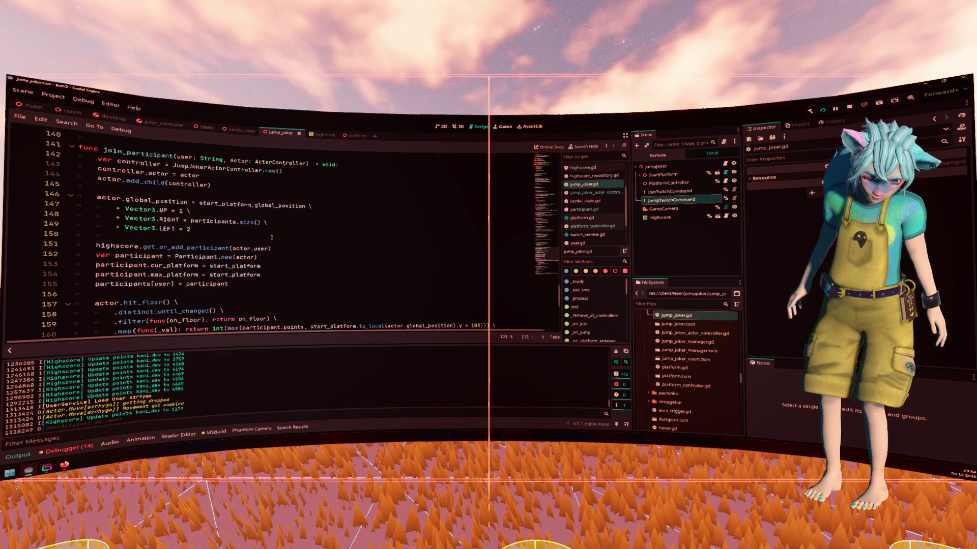
scroll(272, 237, up, 2)
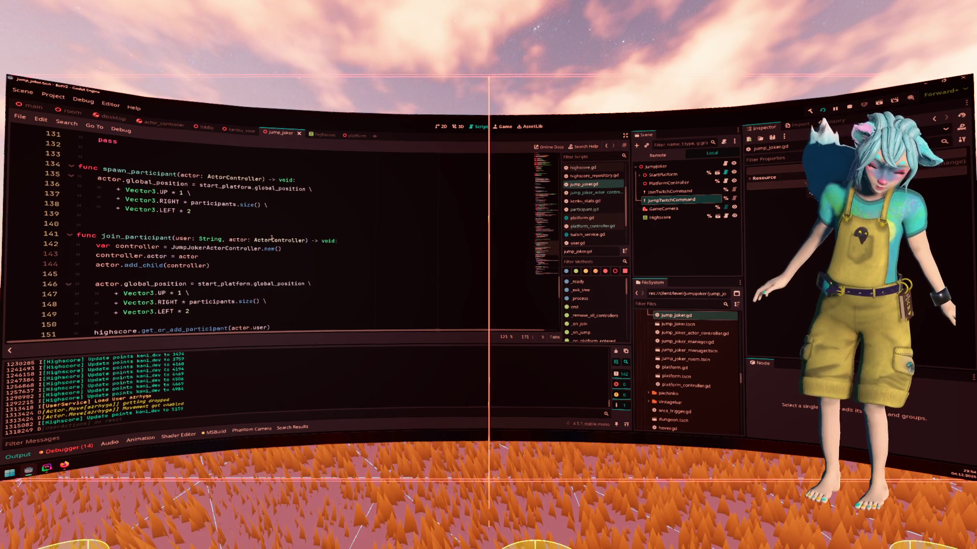
scroll(272, 237, up, 7)
scroll(271, 237, up, 2)
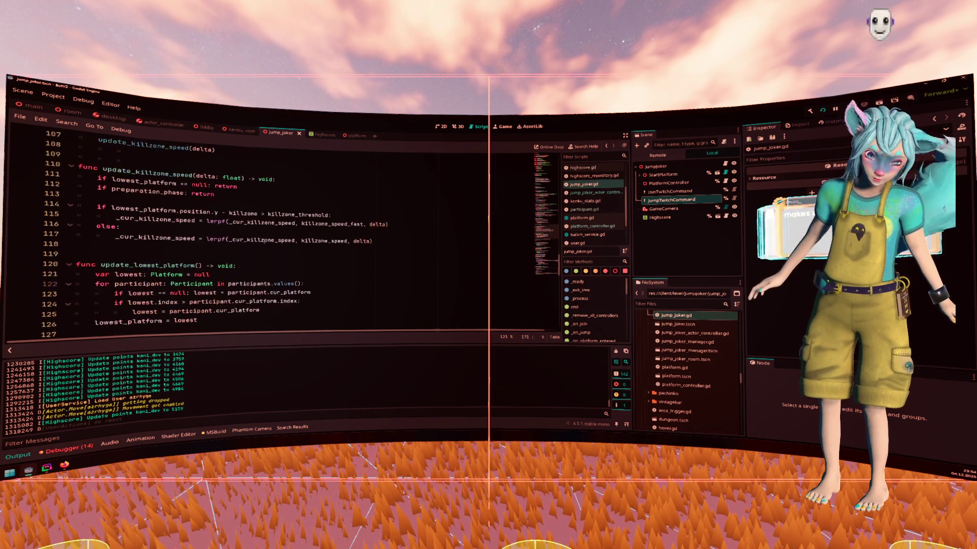
double_click(165, 219)
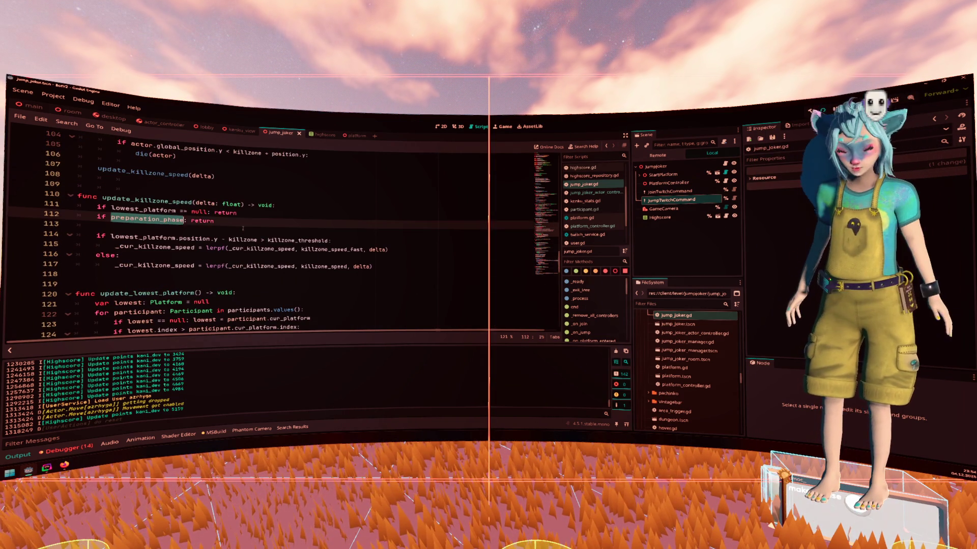
scroll(245, 230, up, 4)
scroll(245, 230, up, 5)
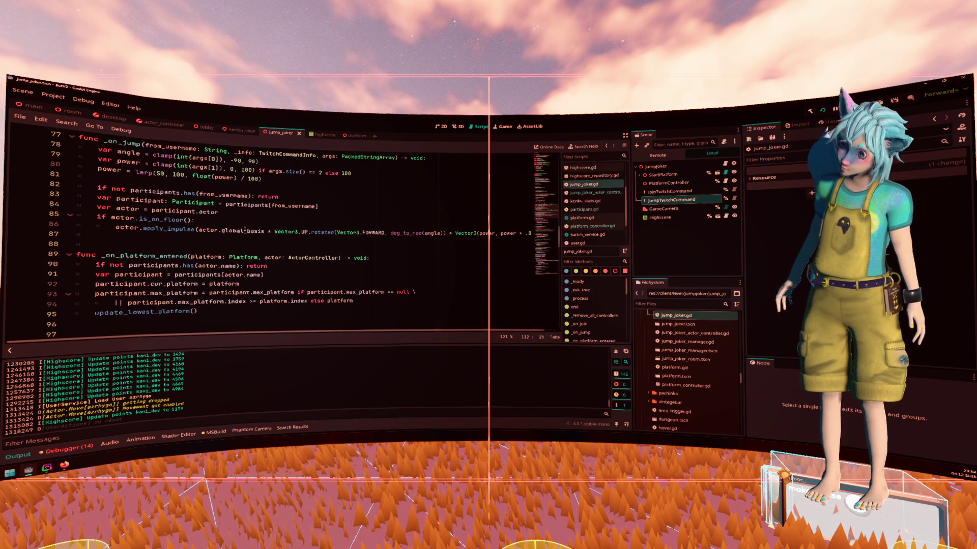
scroll(244, 230, up, 3)
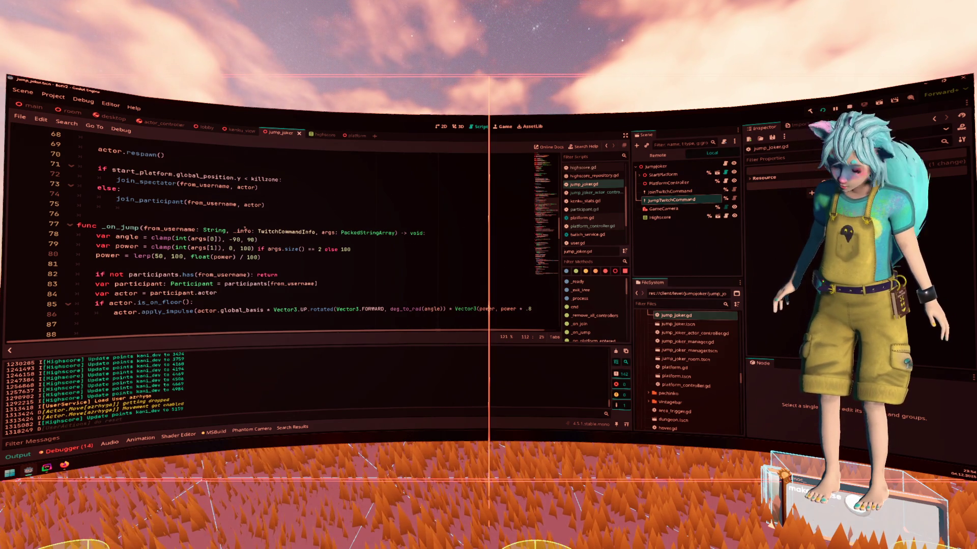
scroll(244, 230, up, 8)
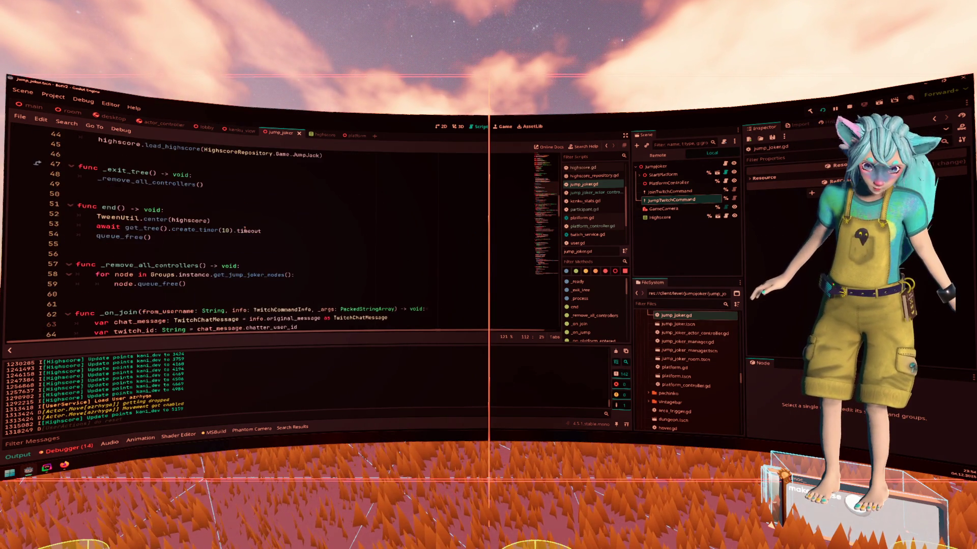
scroll(245, 230, up, 4)
click(347, 253)
Add a show_preparation_phase() call on a new line after load_highscore at the end of _ready.
click(347, 257)
key(Return)
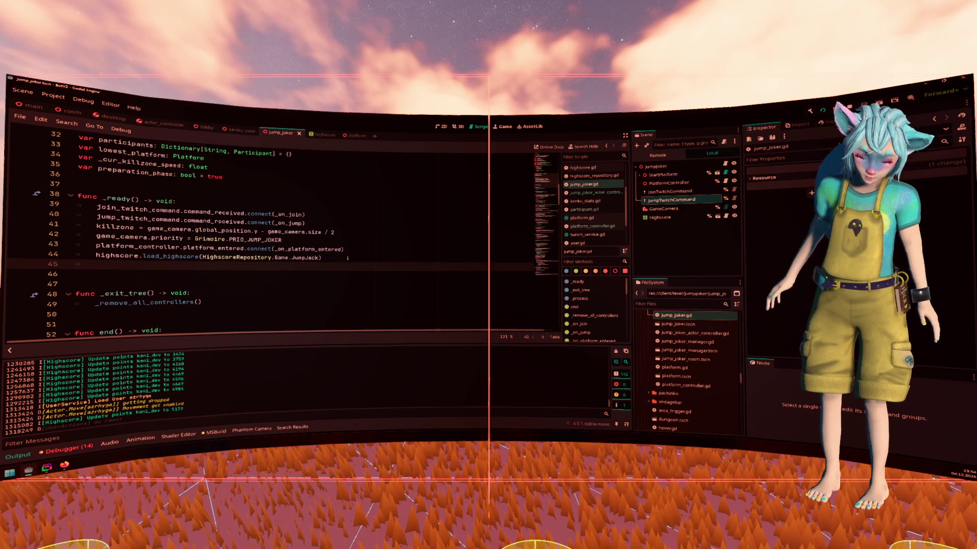
text(show_prepar)
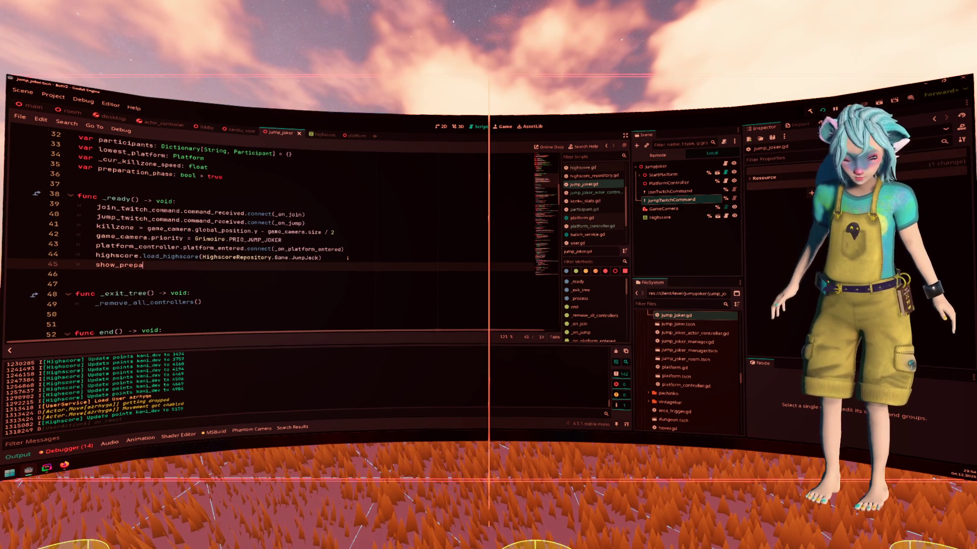
text(ation_phase)
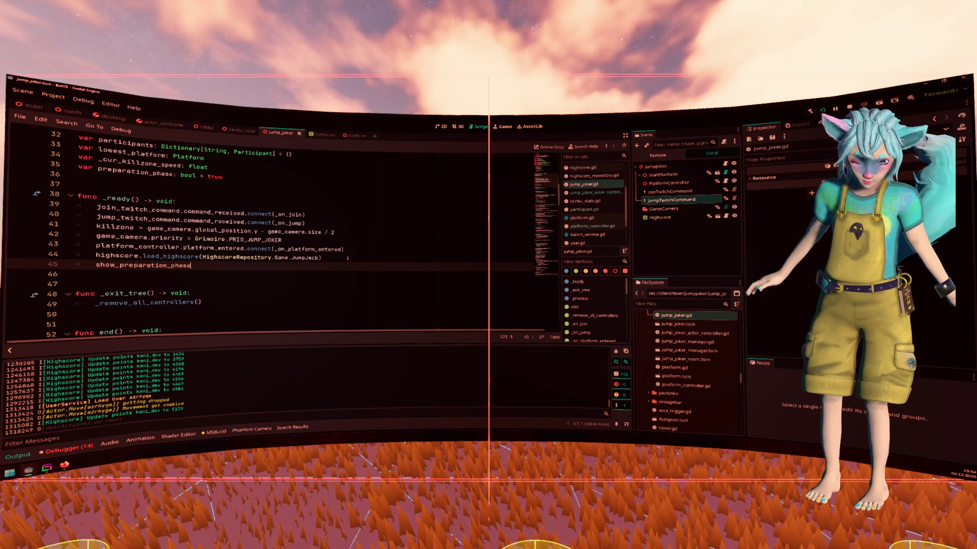
text(())
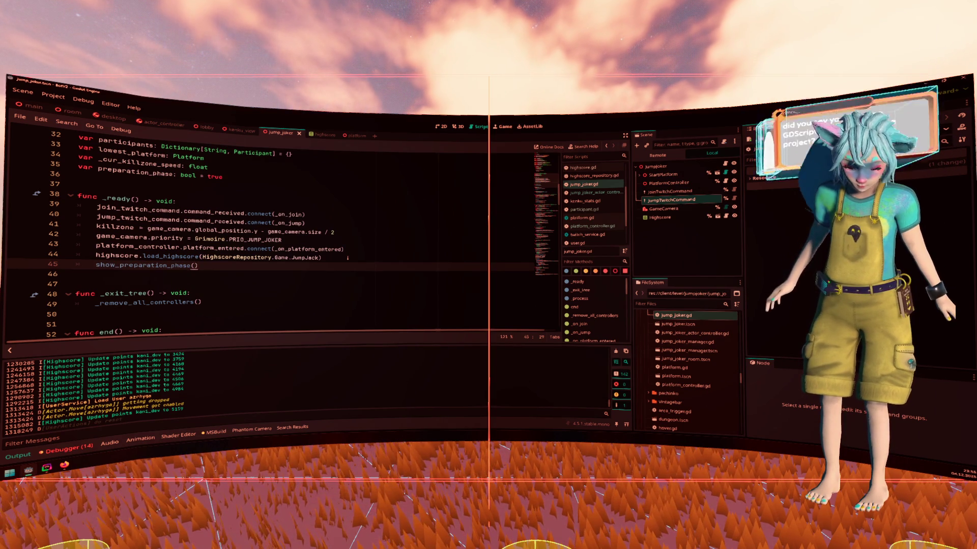
key(Home)
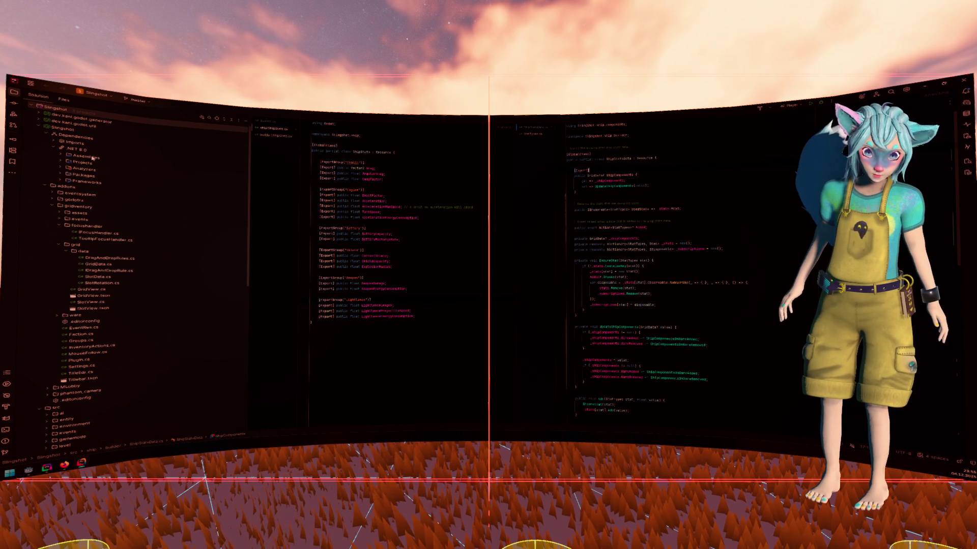
Expand the Analyzers dependencies, select Godot.SourceGenerators, and build the Slingshot solution.
double_click(90, 182)
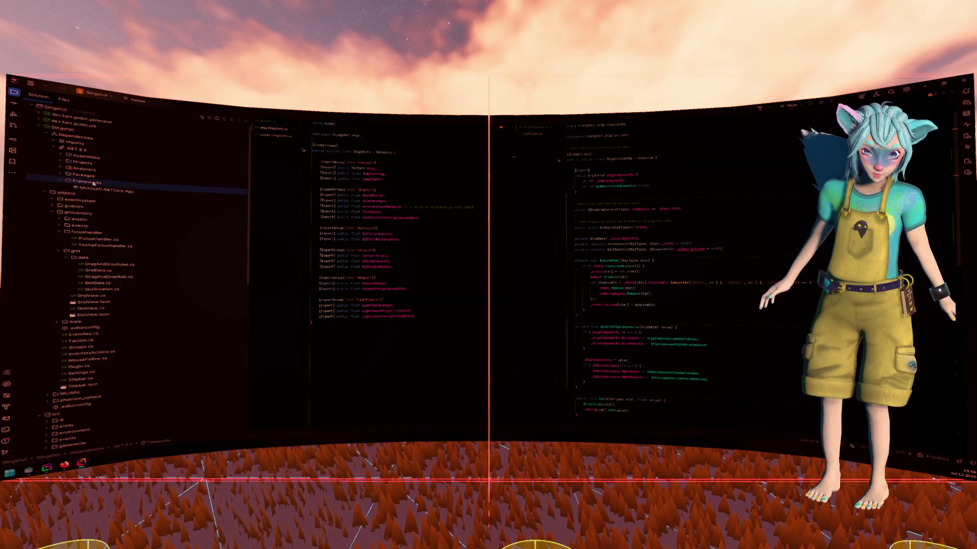
click(64, 182)
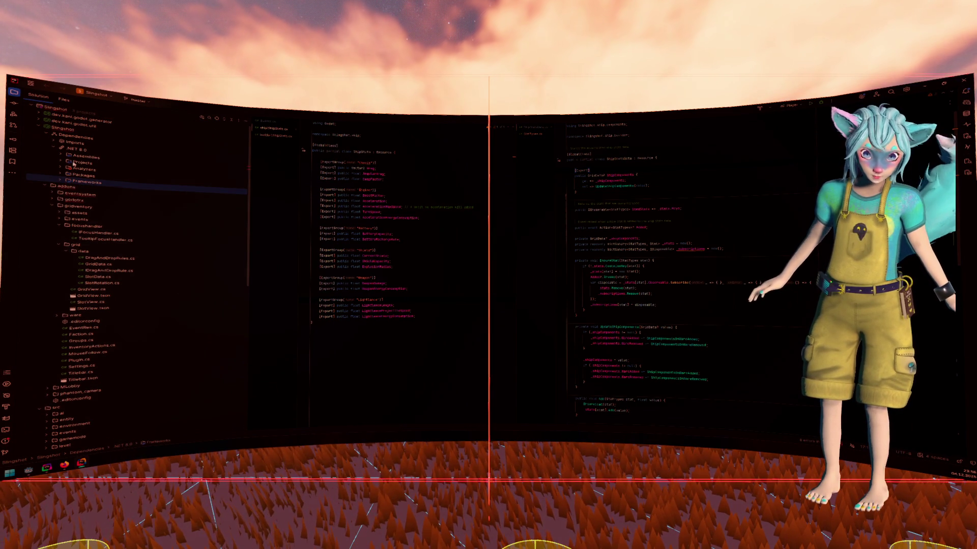
click(64, 163)
click(61, 164)
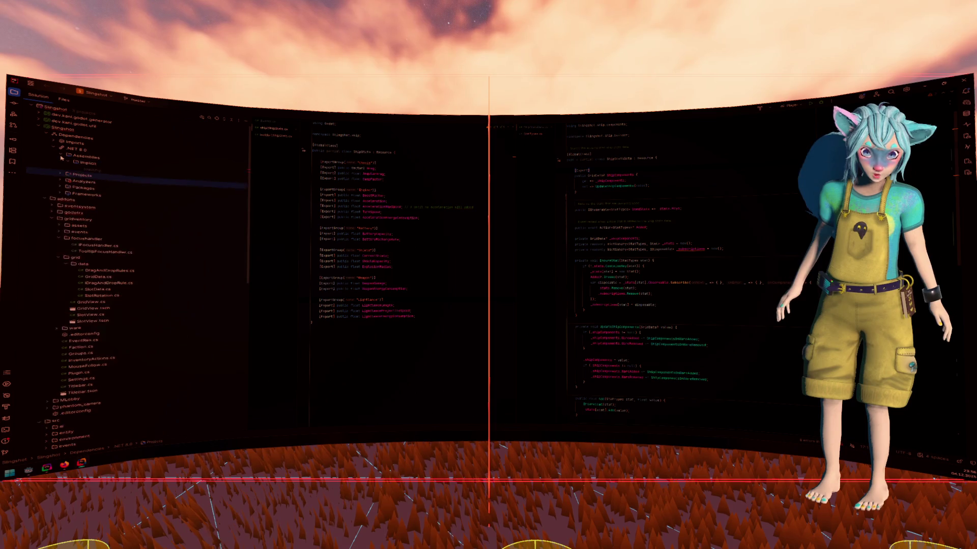
click(61, 168)
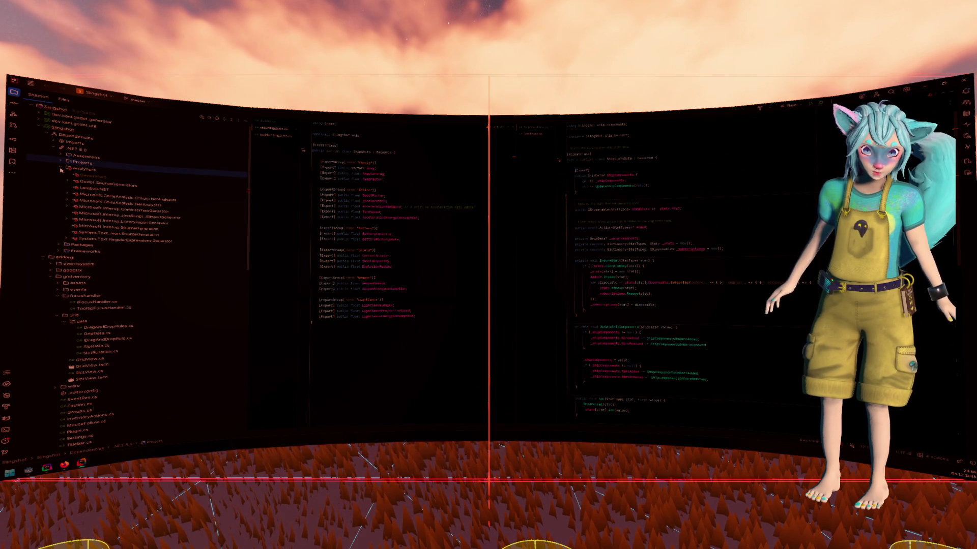
click(94, 185)
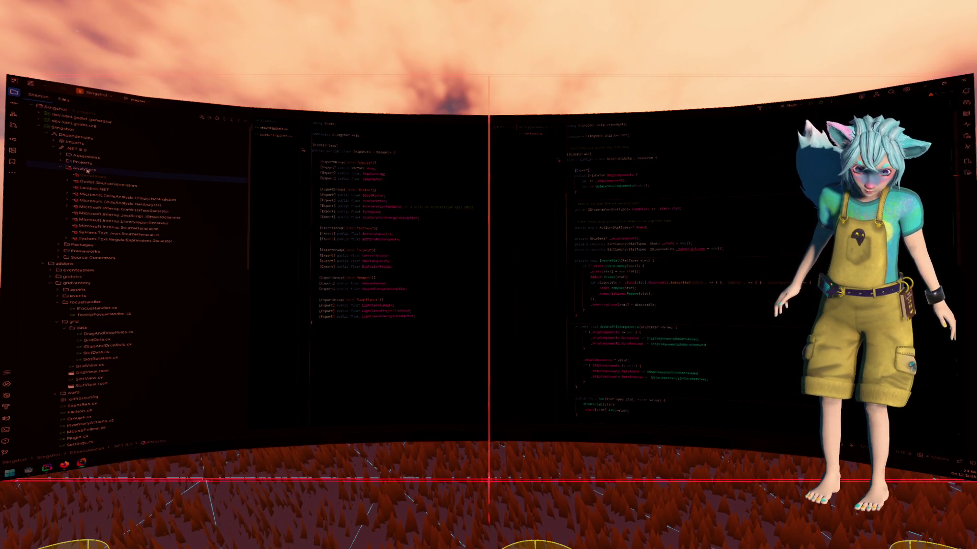
click(760, 111)
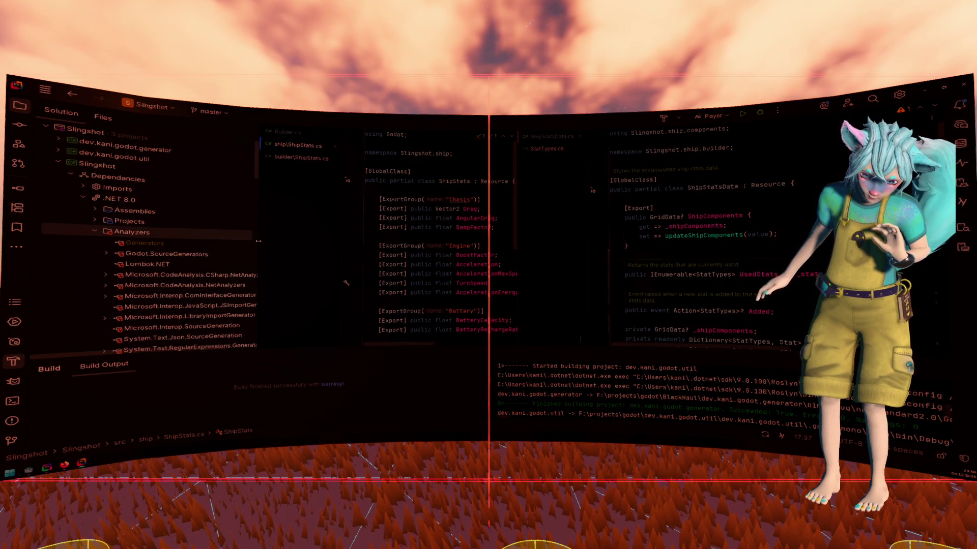
Open Builder.cs and jump to the generated BindNodes implementation.
drag(258, 241, 288, 241)
scroll(253, 250, down, 3)
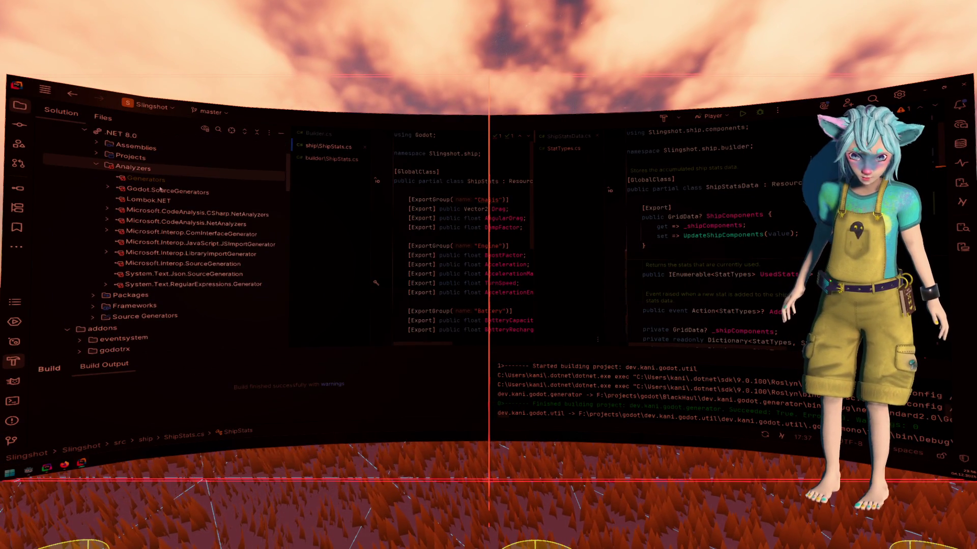
click(151, 172)
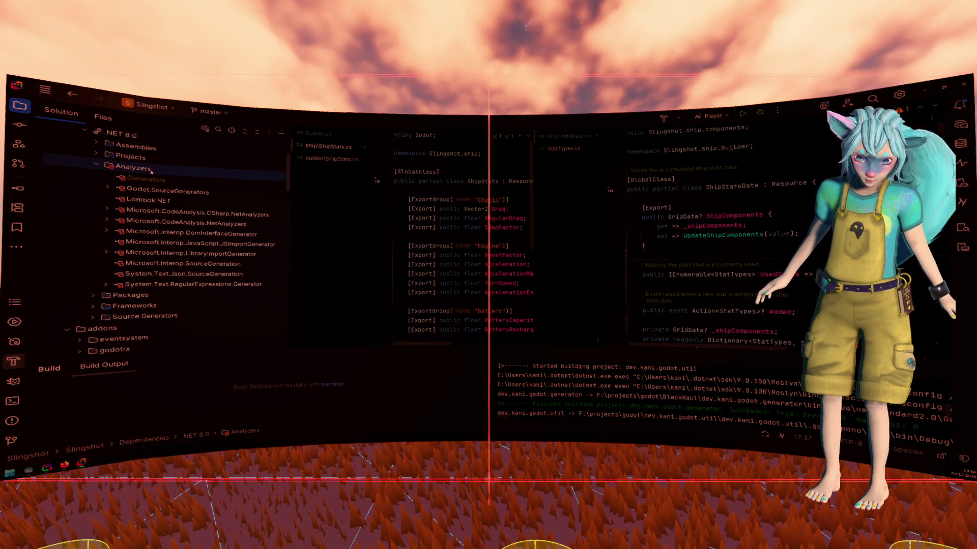
click(331, 134)
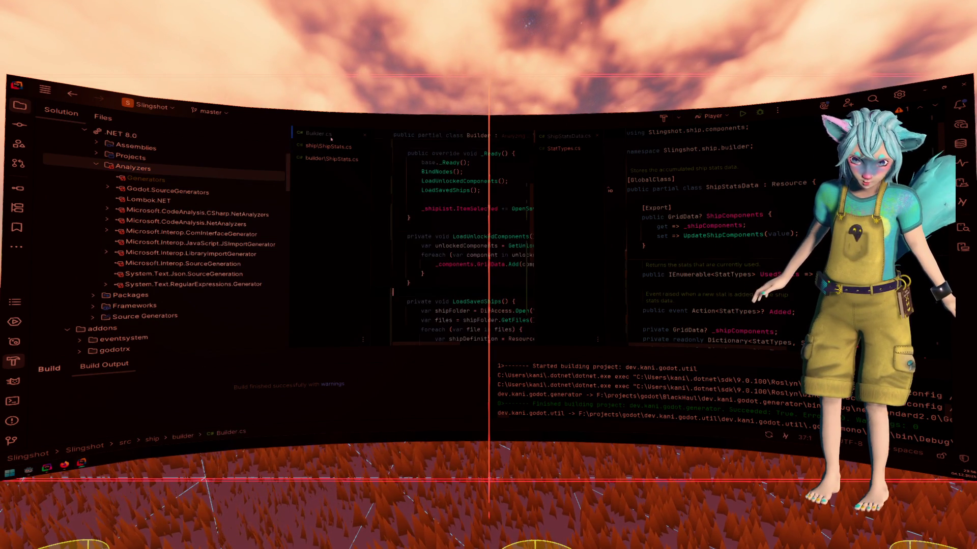
scroll(496, 211, up, 3)
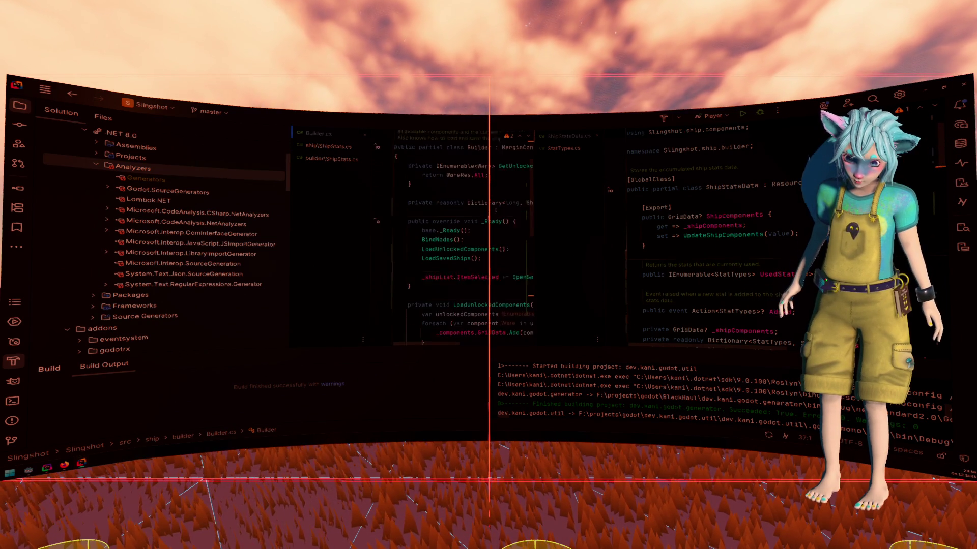
ctrl+click(438, 249)
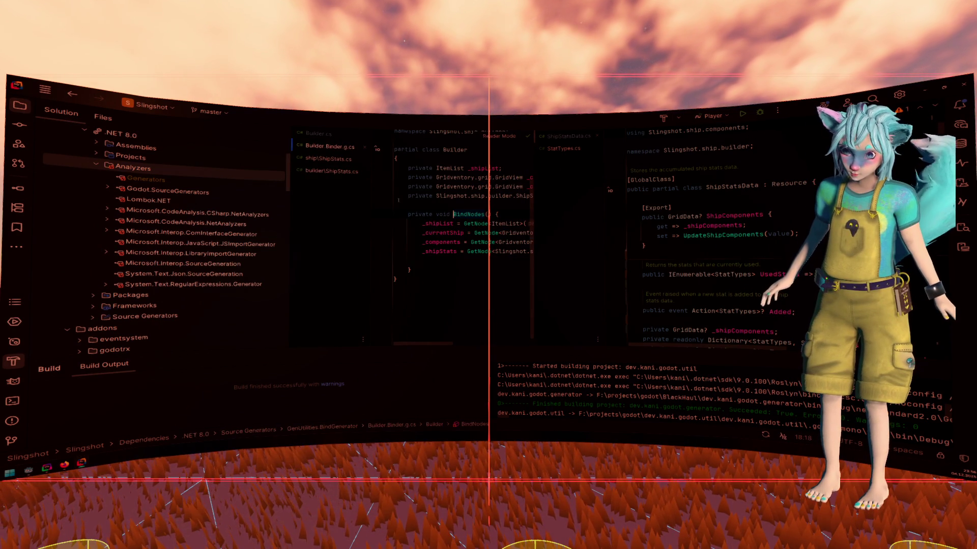
Locate Builder.Binder.g.cs in the solution tree, widen its pane to read it, then close it.
click(231, 131)
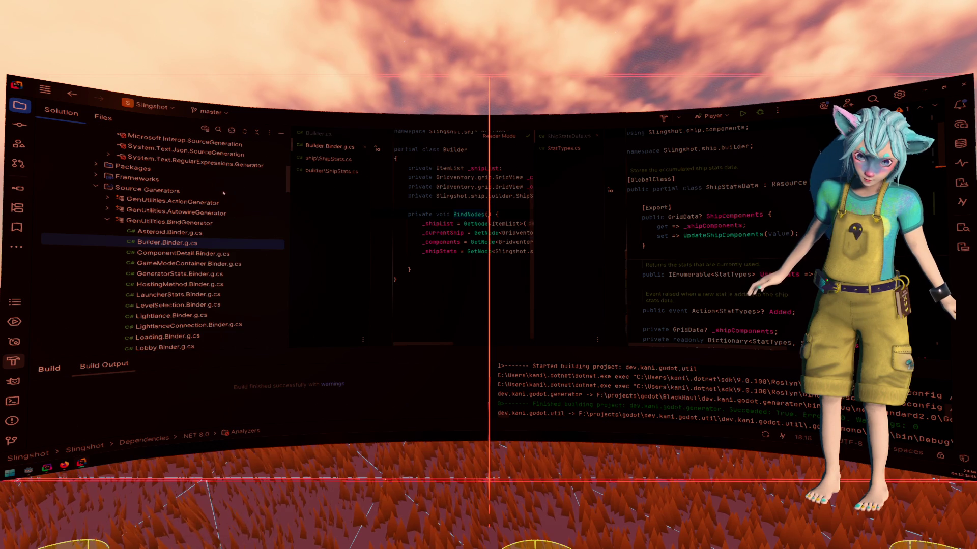
scroll(223, 193, up, 5)
double_click(127, 200)
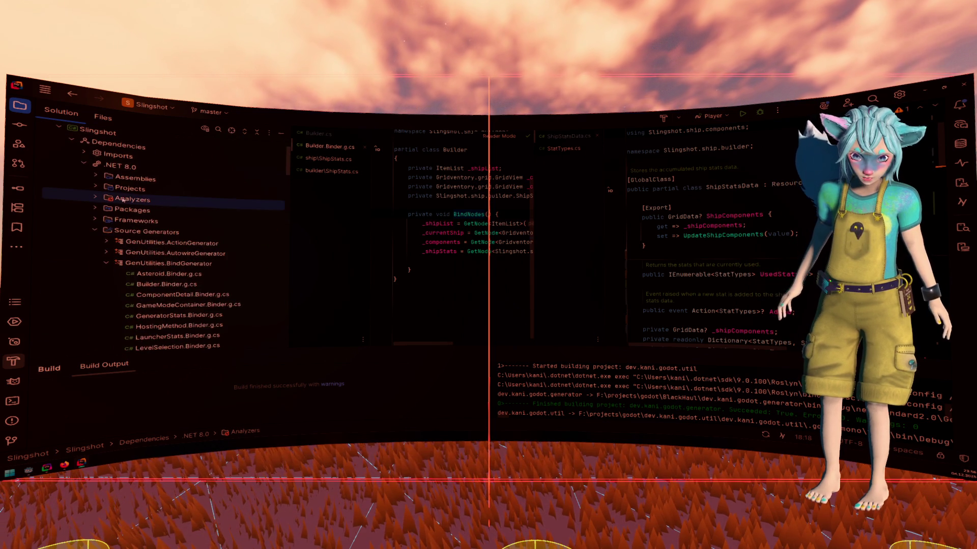
scroll(127, 200, down, 5)
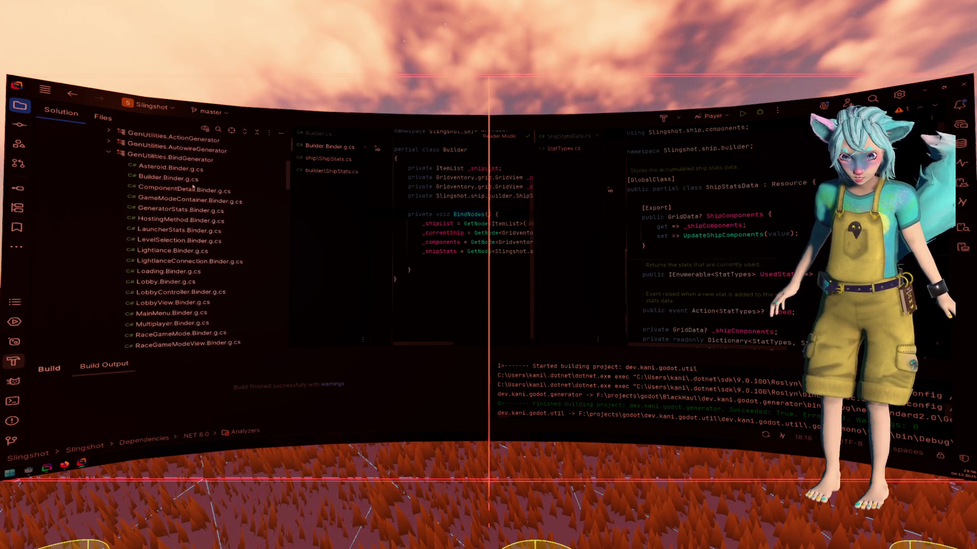
scroll(194, 186, down, 3)
scroll(192, 189, up, 3)
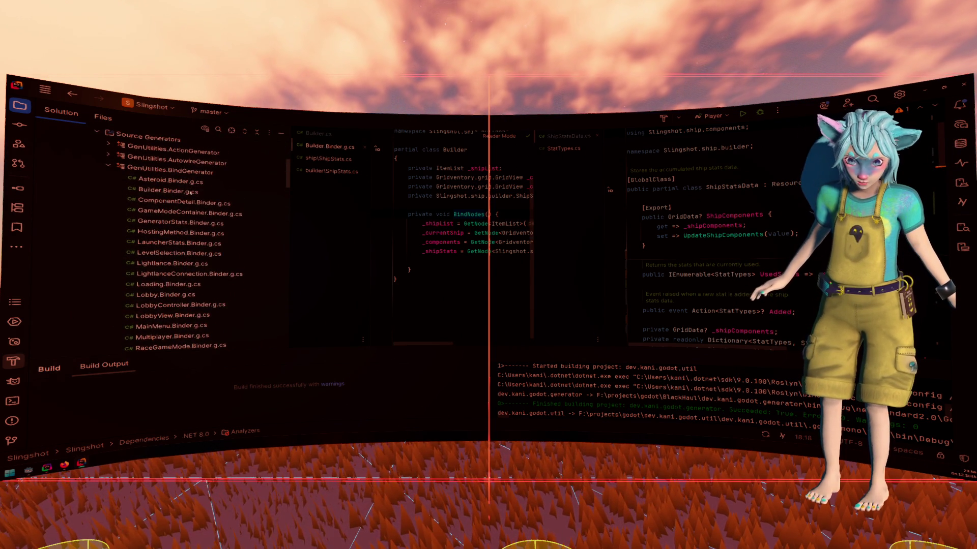
drag(532, 254, 699, 254)
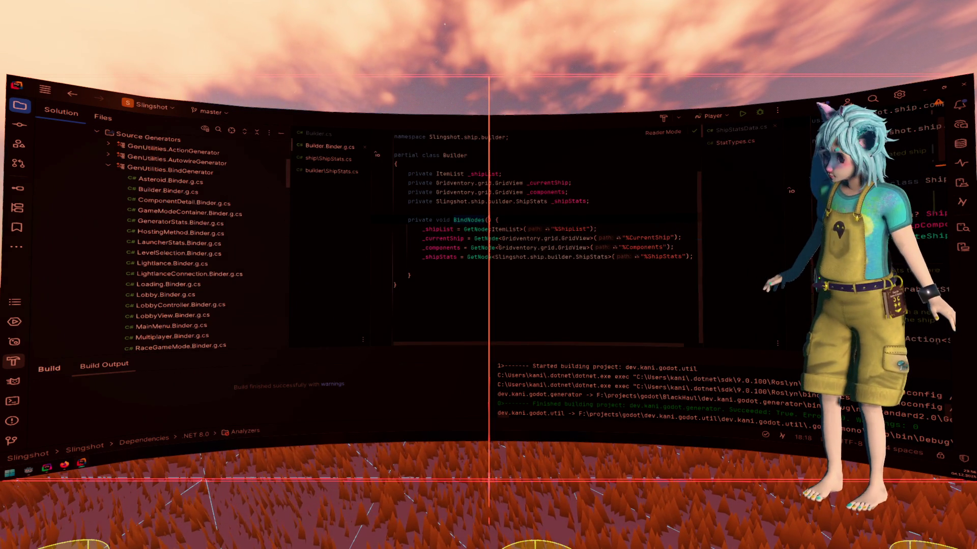
middle_click(327, 146)
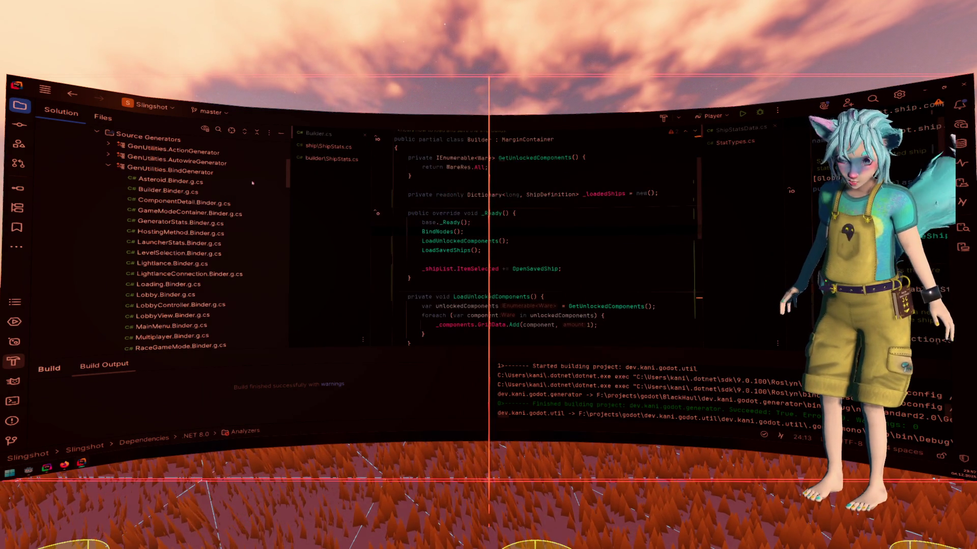
Expand GenUtilities.SyncGenerator, scroll through PlayerInfo.Sync.g.cs, then collapse the generator again.
click(112, 168)
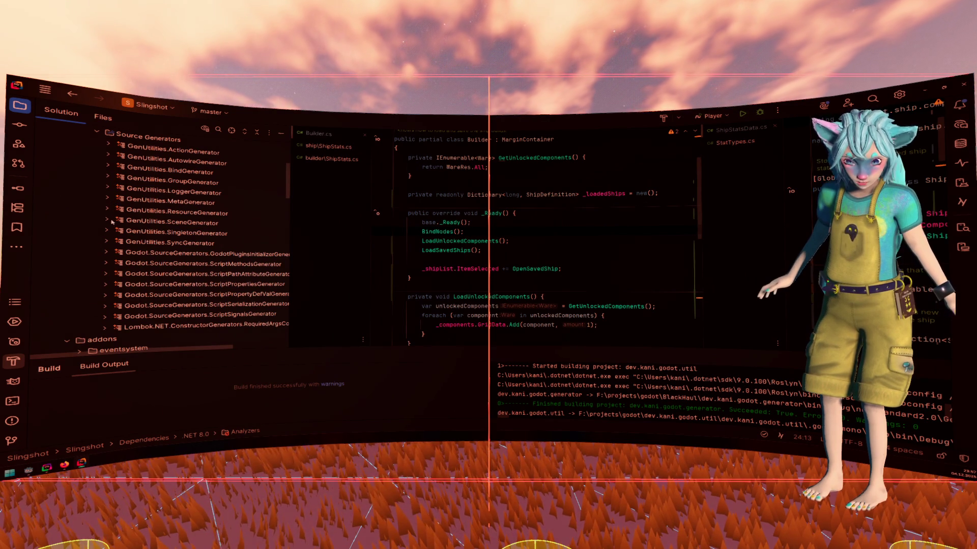
click(108, 241)
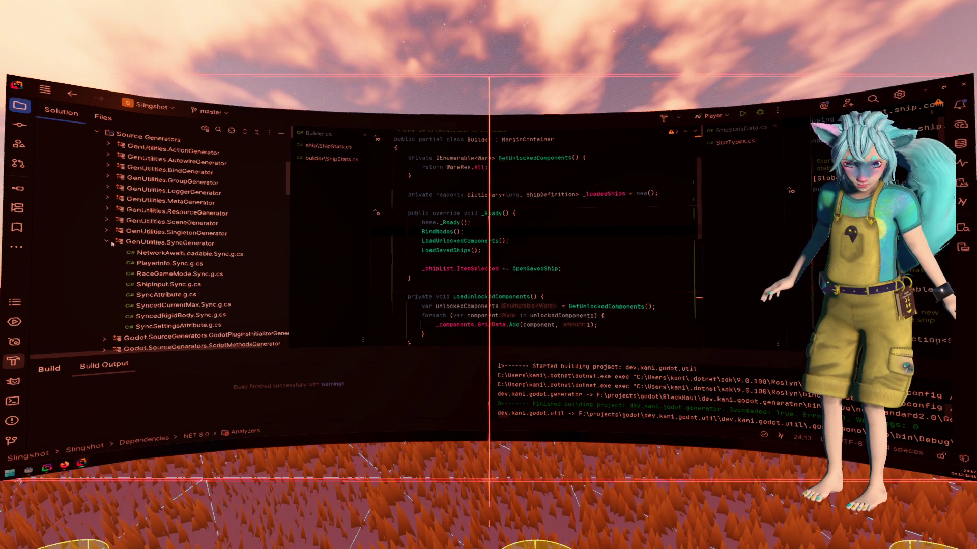
click(203, 263)
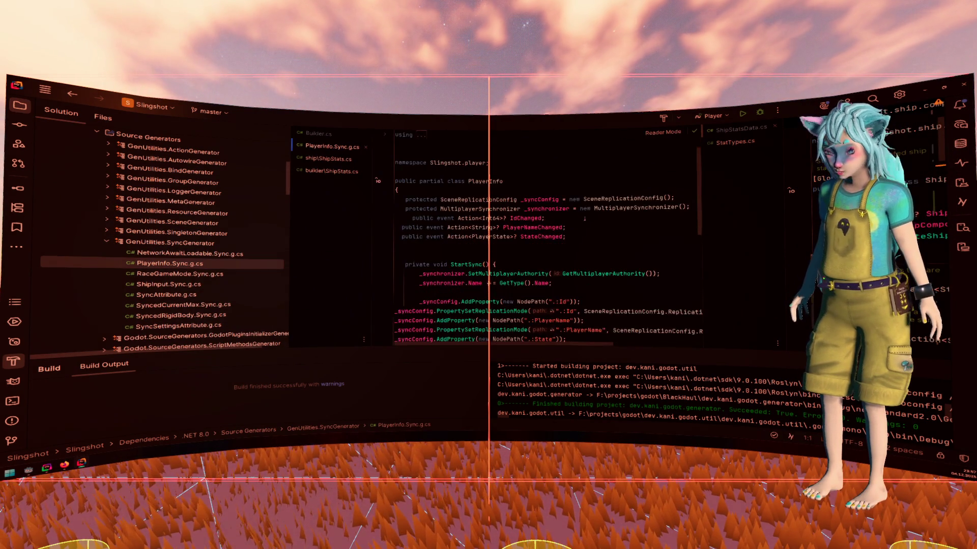
scroll(519, 274, down, 4)
scroll(519, 274, down, 3)
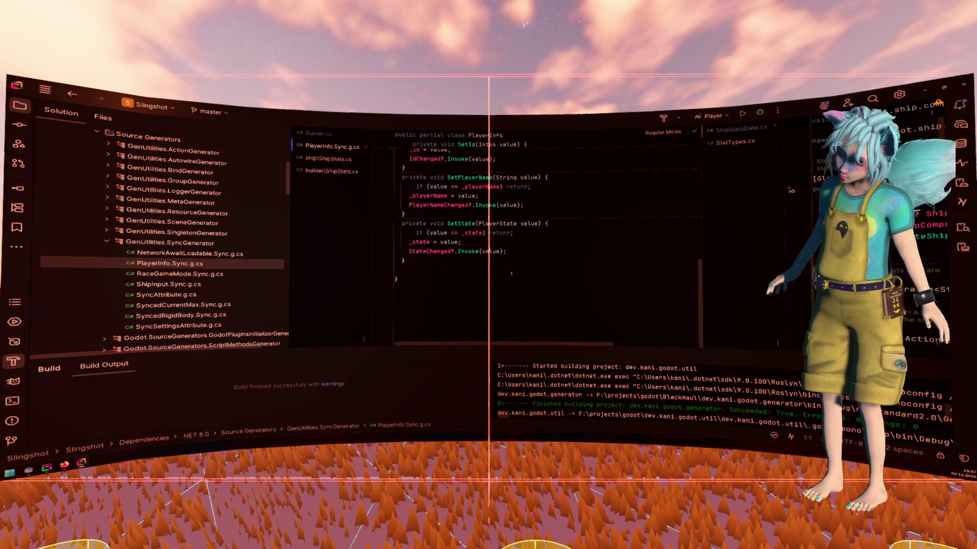
scroll(472, 238, up, 1)
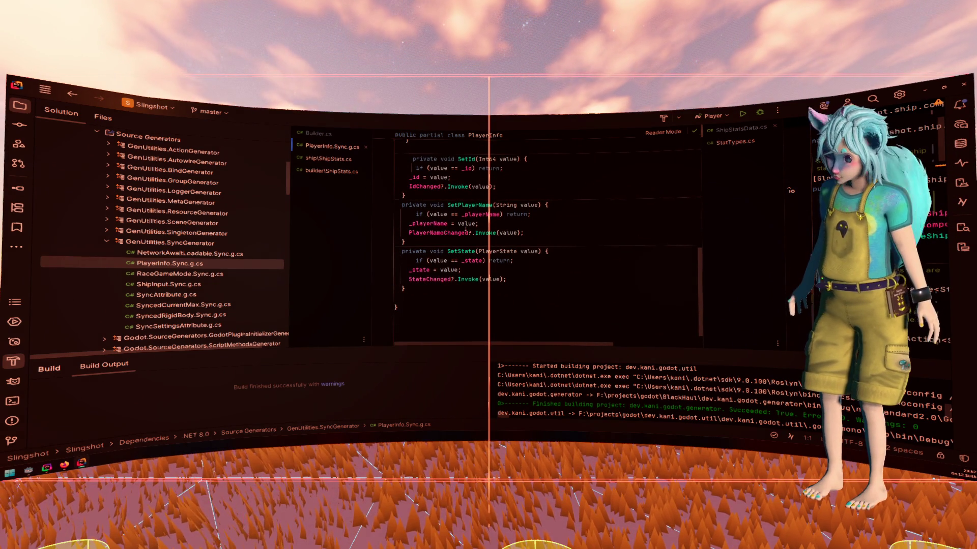
scroll(488, 297, up, 4)
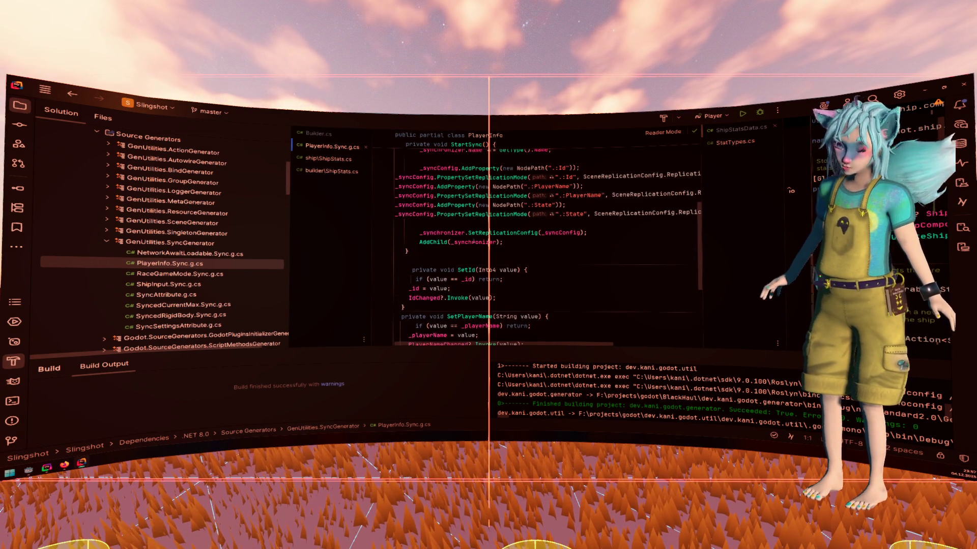
click(106, 243)
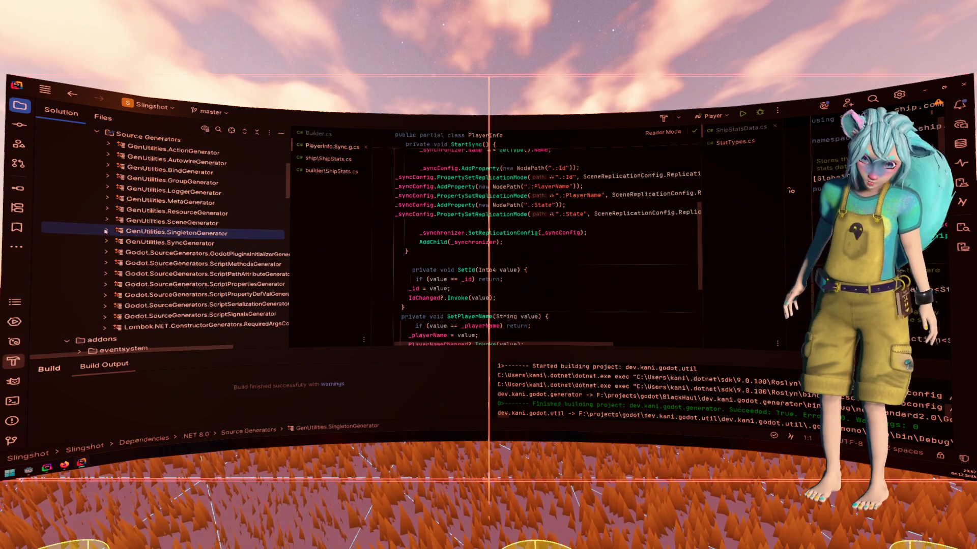
Expand SingletonGenerator and view the generated Slingshot.lobby.Lobby.g.cs, then close it.
click(106, 231)
double_click(199, 257)
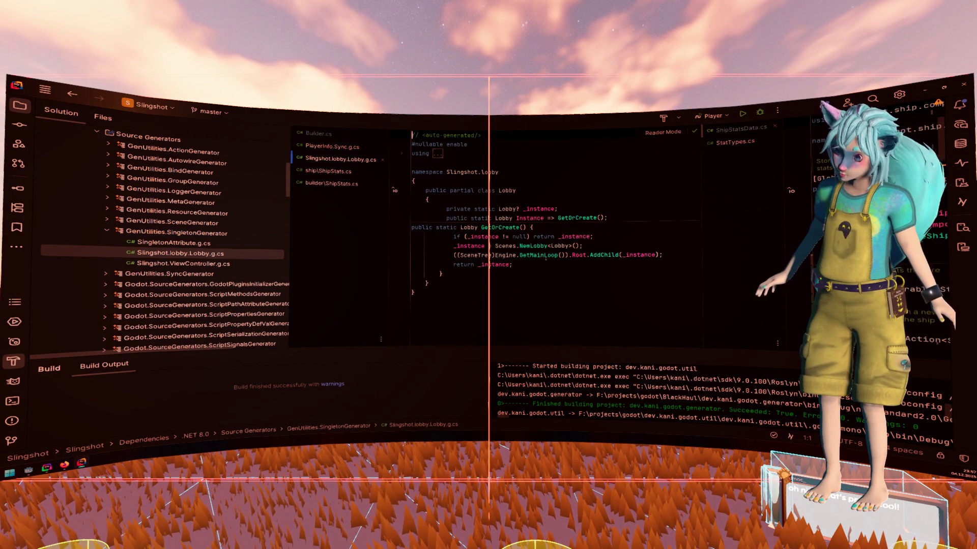
middle_click(332, 161)
Collapse SingletonGenerator, expand LoggerGenerator, and scroll down to the root files.
scroll(156, 264, up, 2)
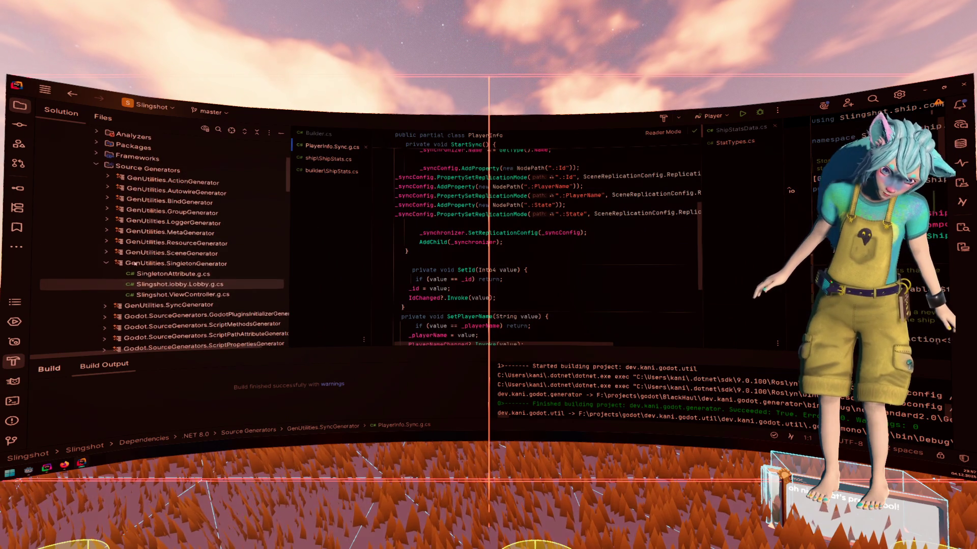
click(107, 262)
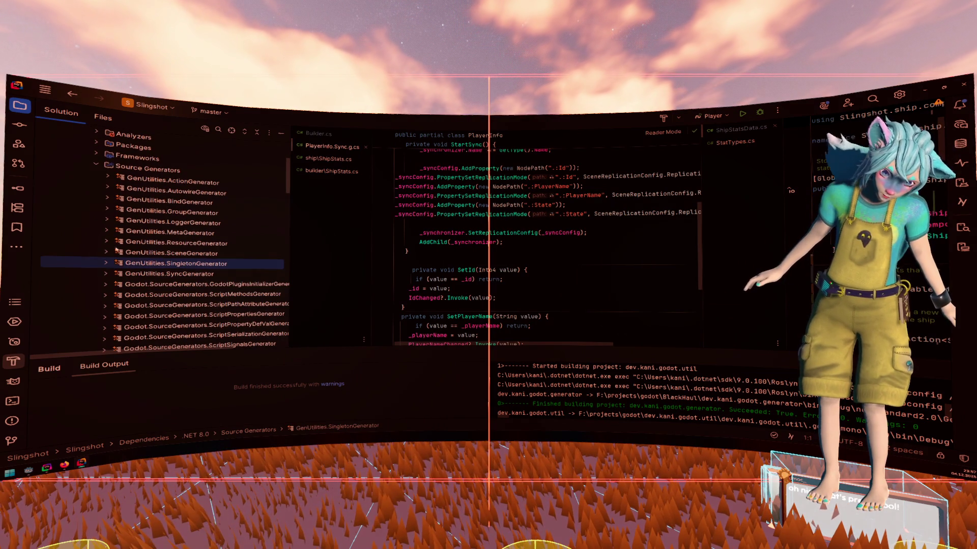
click(107, 220)
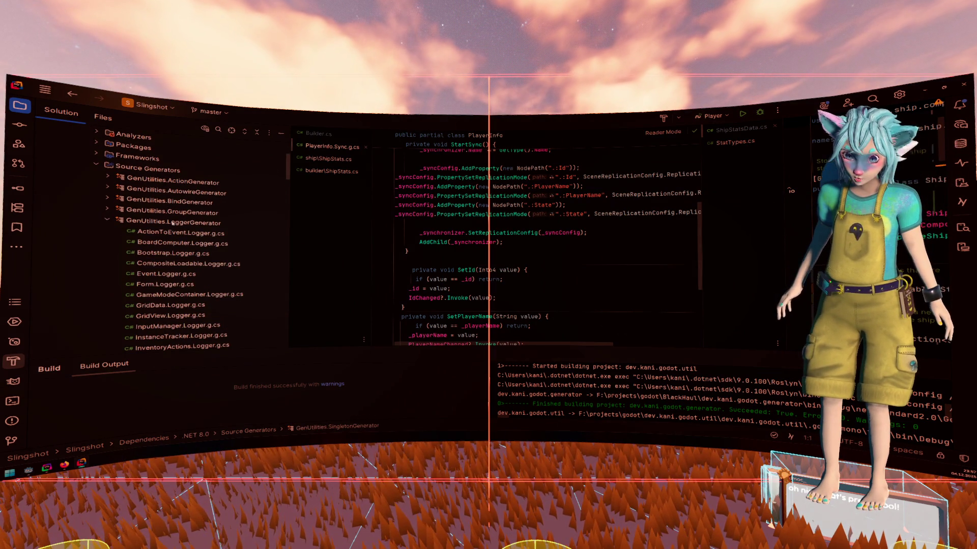
scroll(152, 222, down, 10)
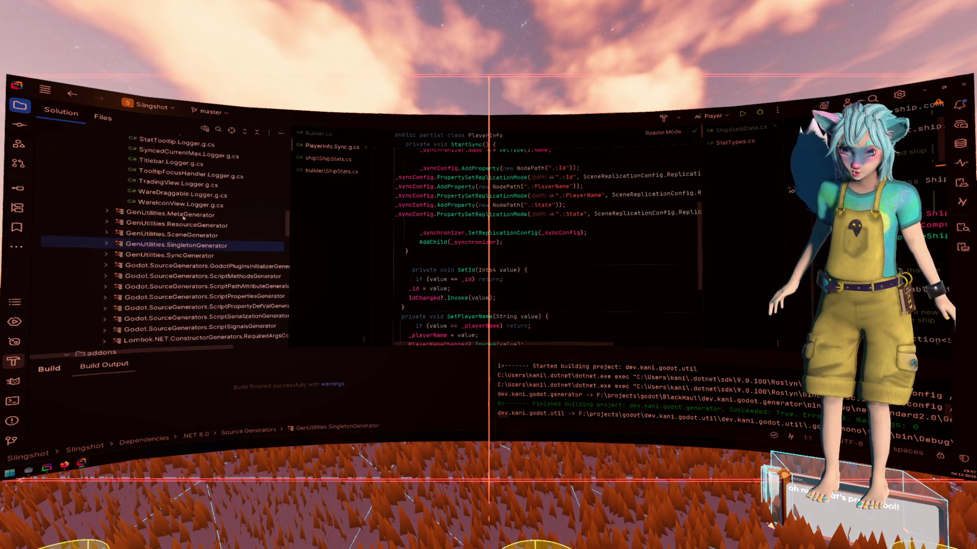
scroll(184, 217, down, 15)
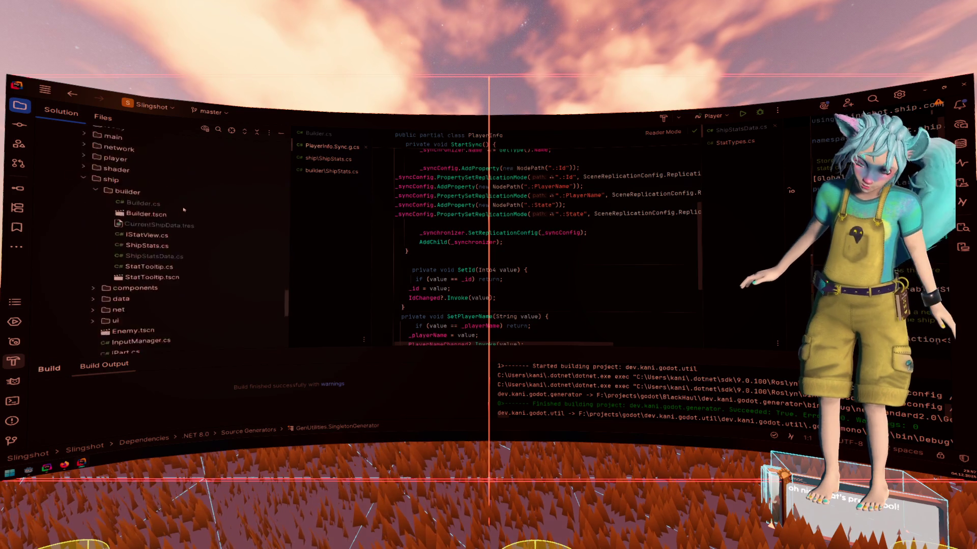
scroll(184, 210, down, 5)
scroll(110, 134, down, 10)
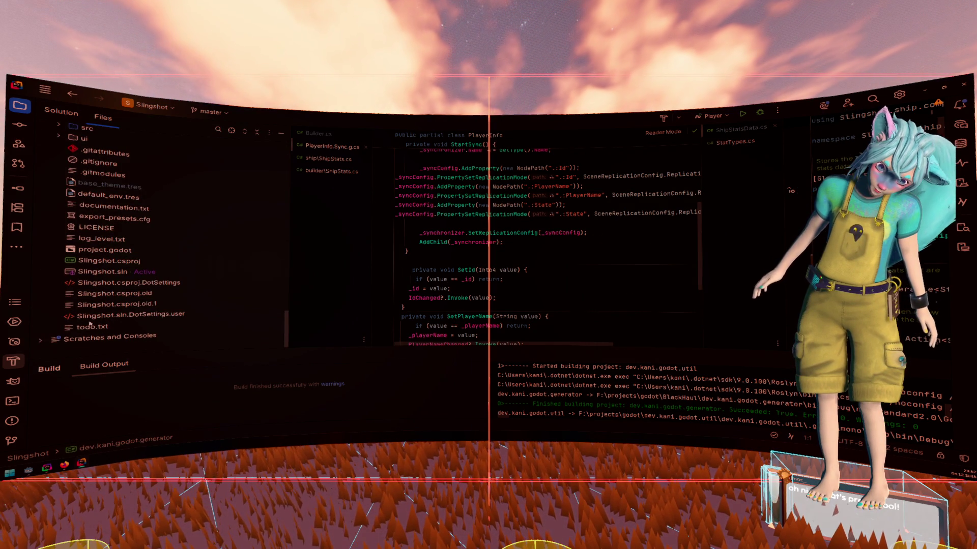
Check the Debug levels in log_level.txt, close it, and browse the Files view.
double_click(103, 244)
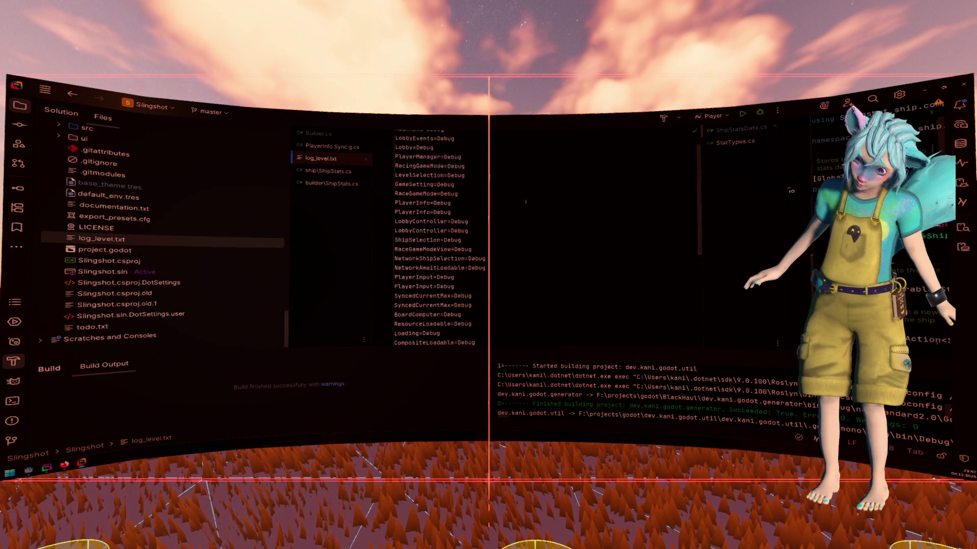
scroll(437, 229, up, 1)
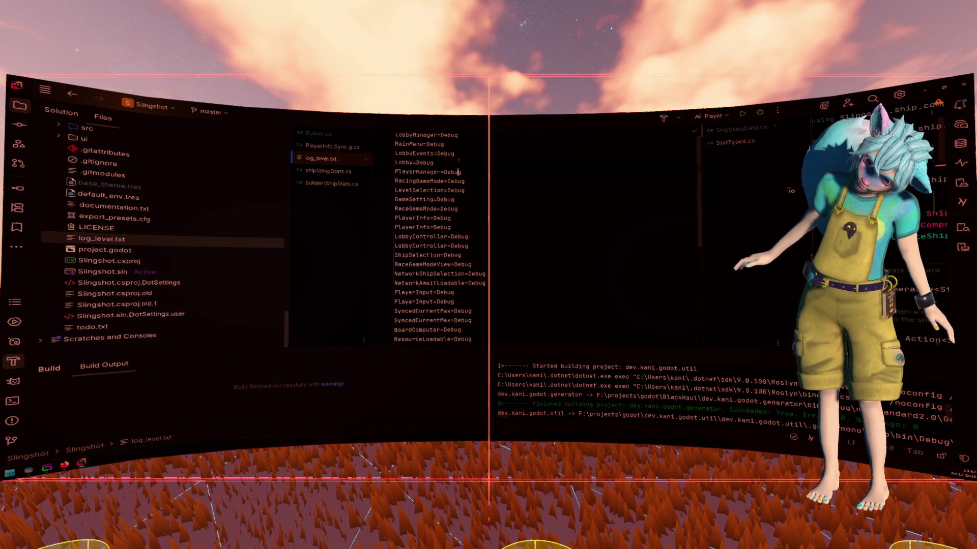
middle_click(346, 162)
scroll(162, 256, up, 15)
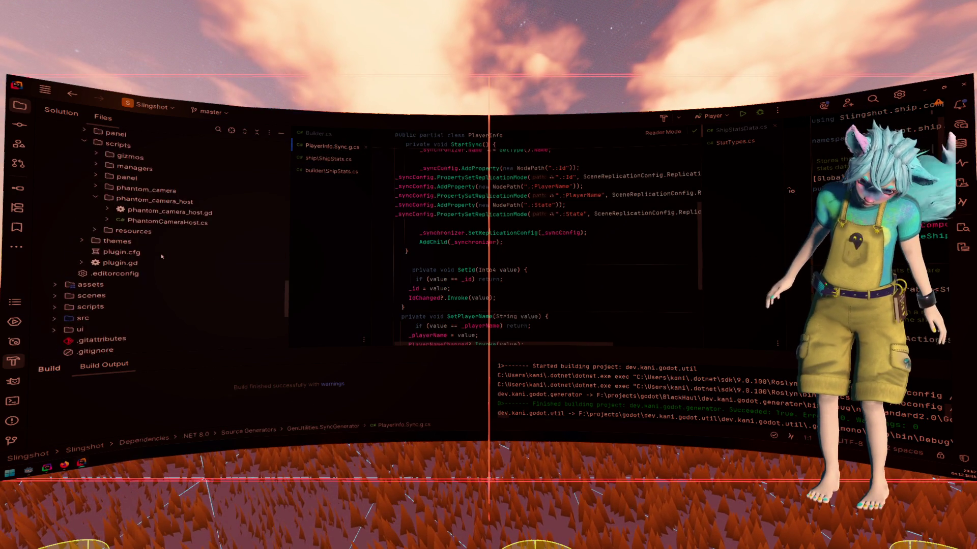
scroll(161, 256, up, 15)
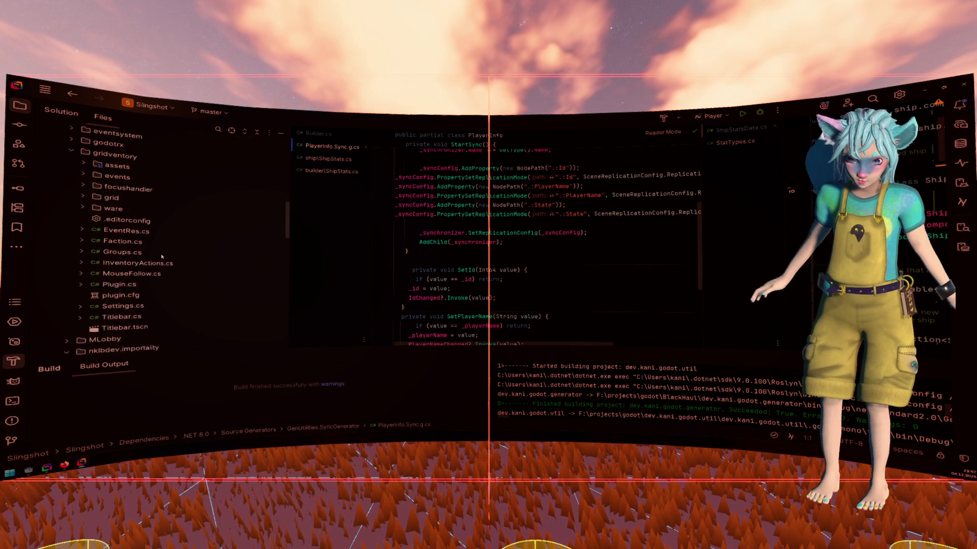
scroll(162, 256, down, 10)
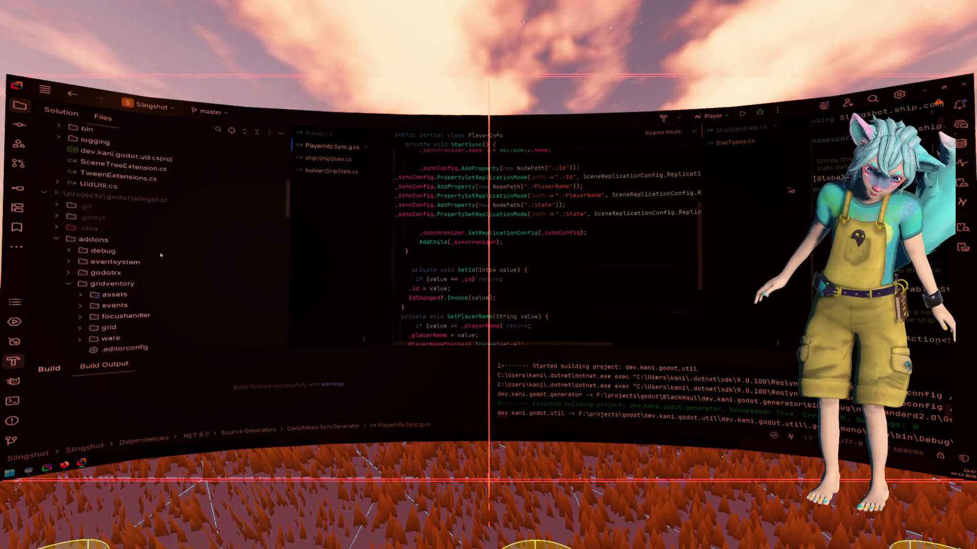
scroll(161, 255, up, 5)
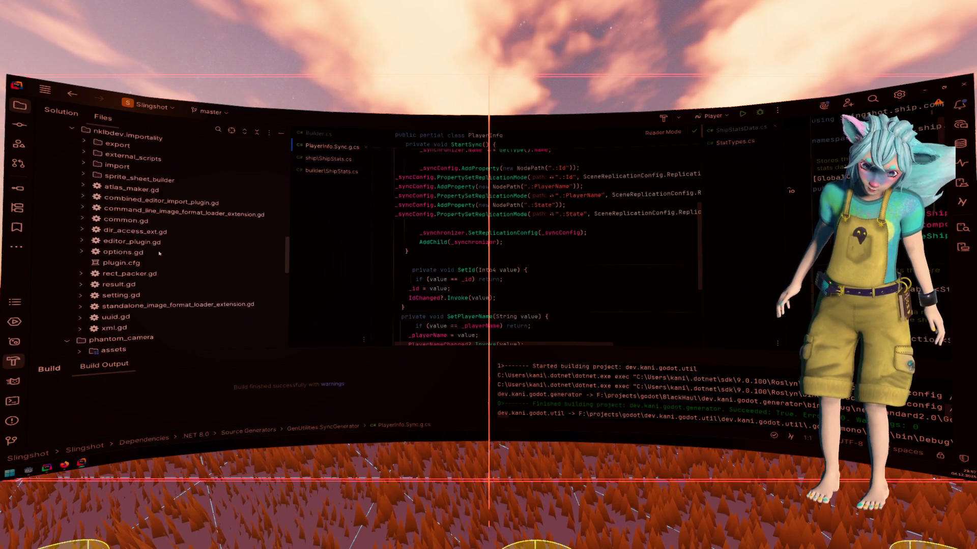
scroll(142, 254, up, 4)
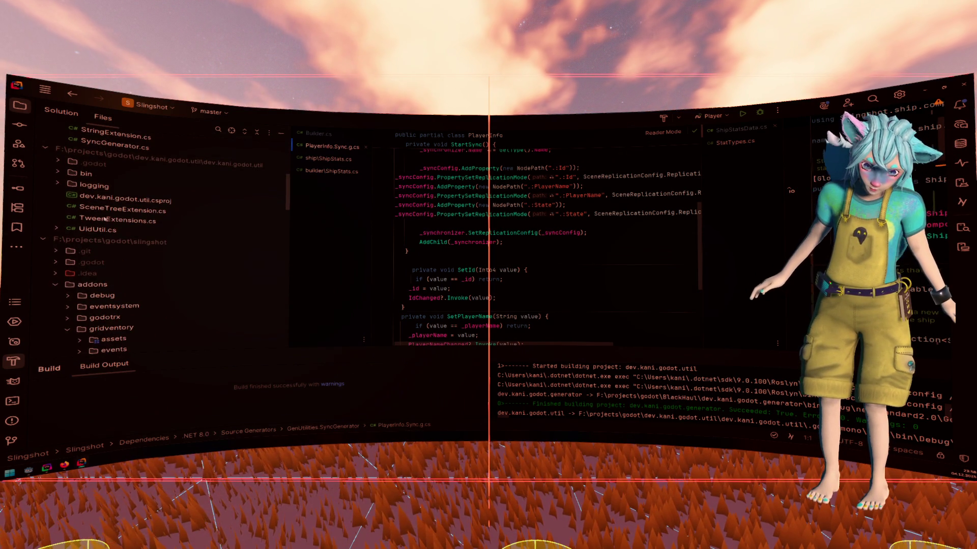
Return to the Solution tree and expand SceneGenerator to select GenUtilities.Scenes.g.cs.
click(50, 106)
scroll(231, 252, down, 5)
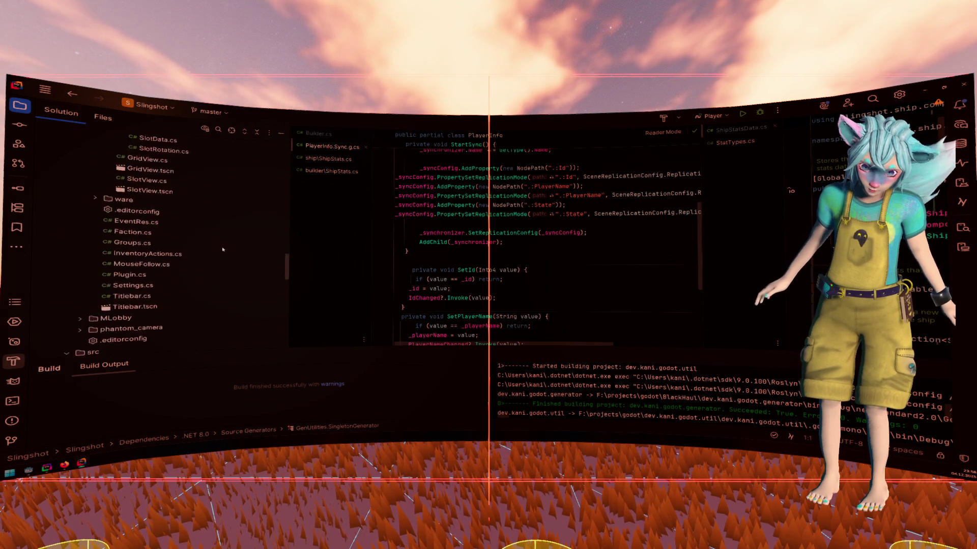
scroll(232, 252, down, 3)
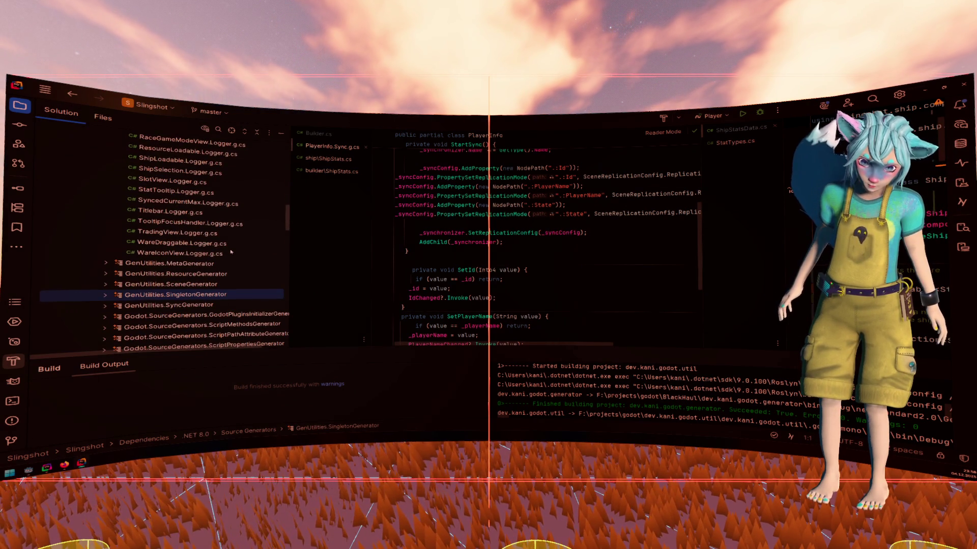
scroll(232, 252, down, 3)
double_click(171, 253)
click(181, 261)
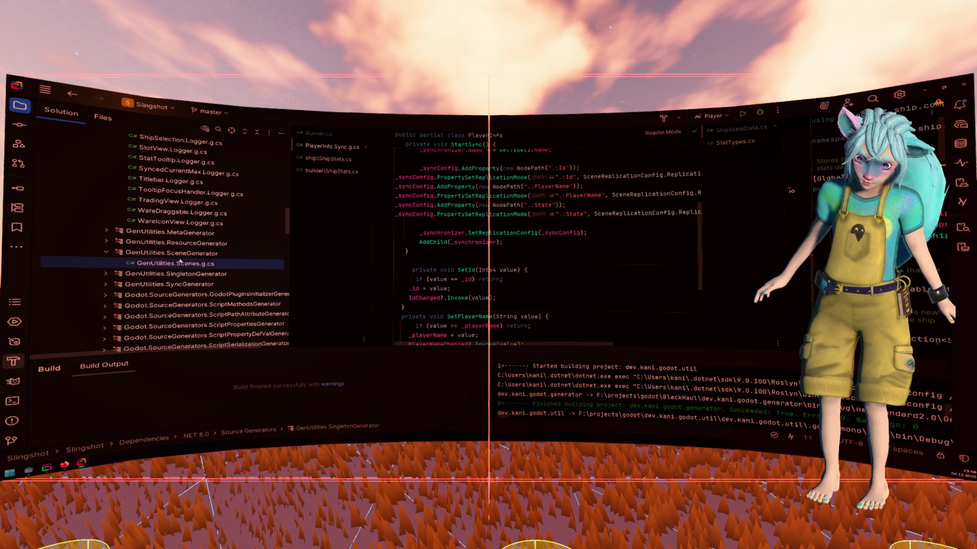
Read the factory methods like NewLauncherStats in GenUtilities.Scenes.g.cs, then close it and collapse SceneGenerator.
double_click(180, 261)
scroll(568, 227, down, 5)
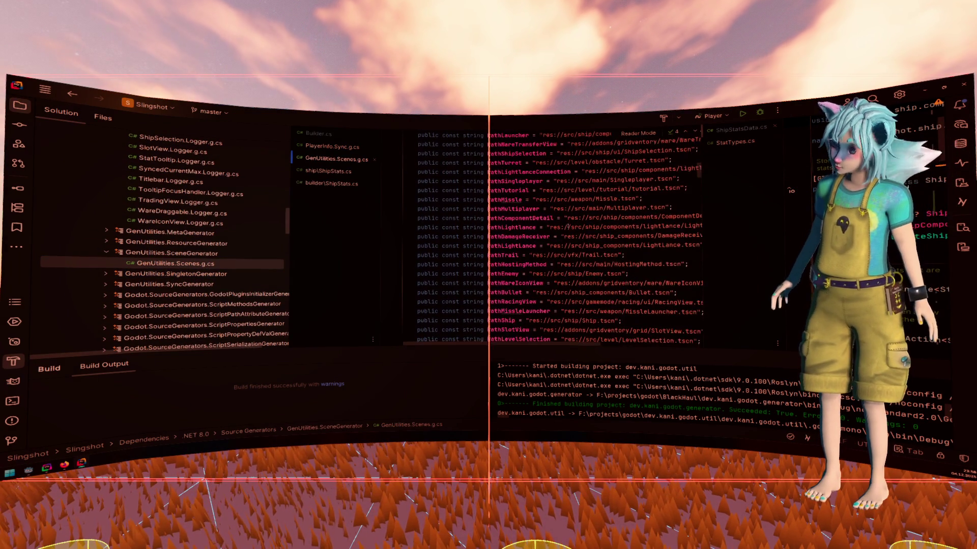
scroll(569, 227, down, 7)
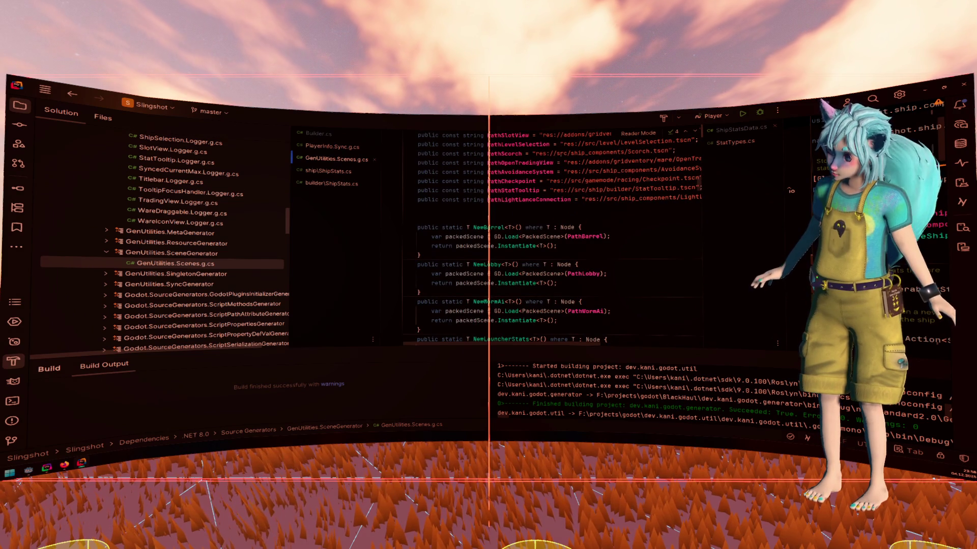
scroll(560, 234, down, 4)
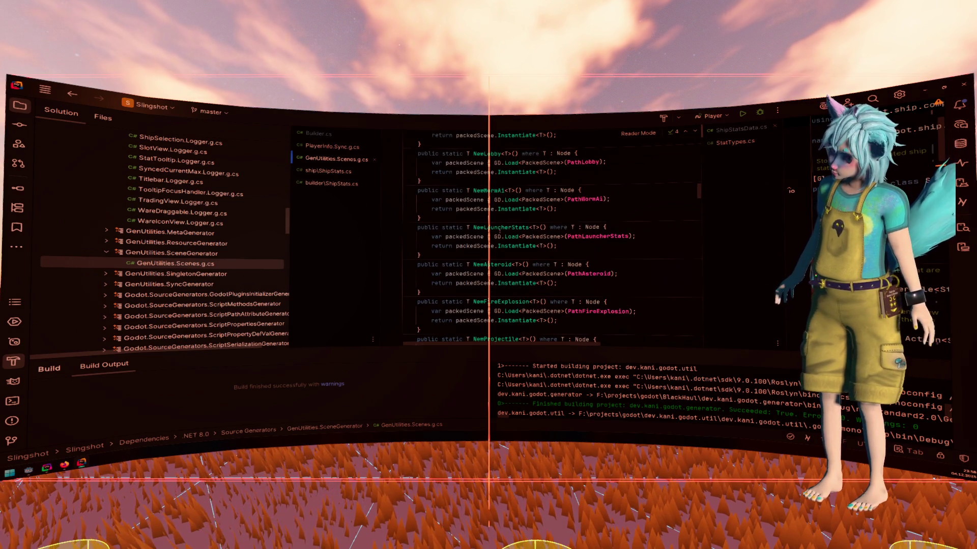
double_click(498, 227)
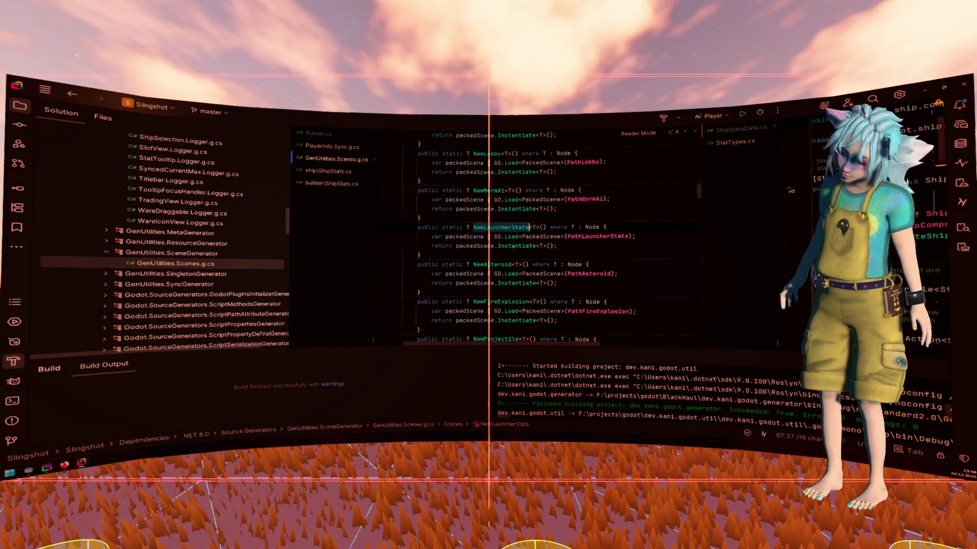
scroll(493, 265, down, 5)
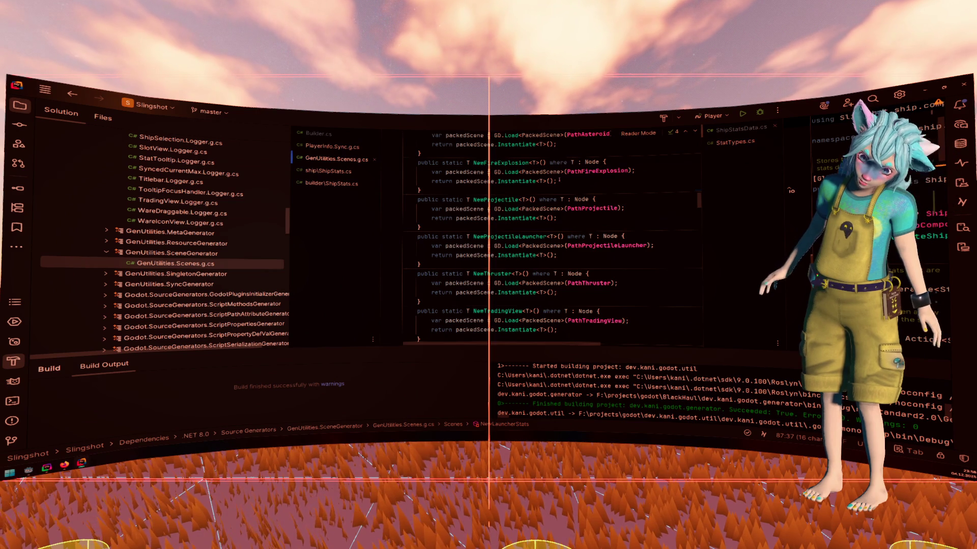
scroll(509, 234, up, 2)
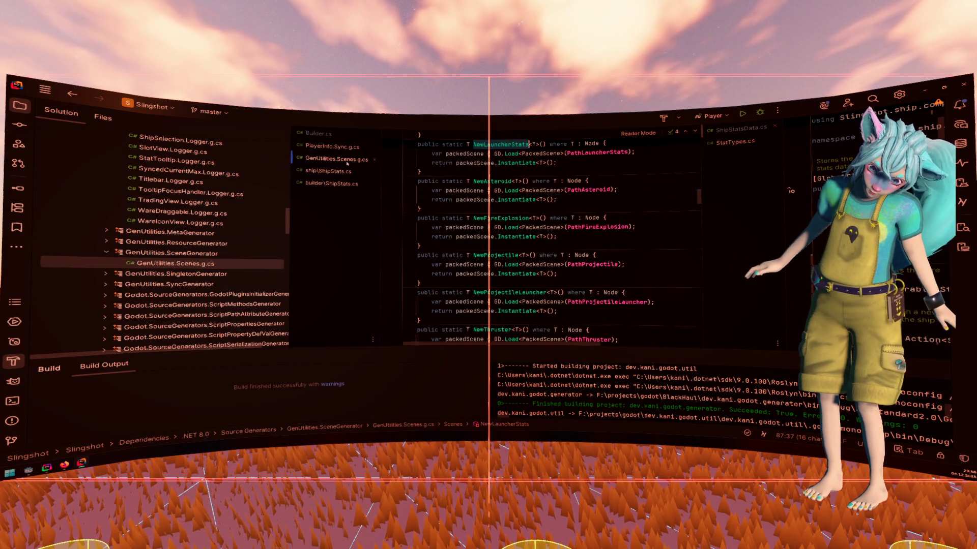
key(ctrl+F4)
double_click(204, 253)
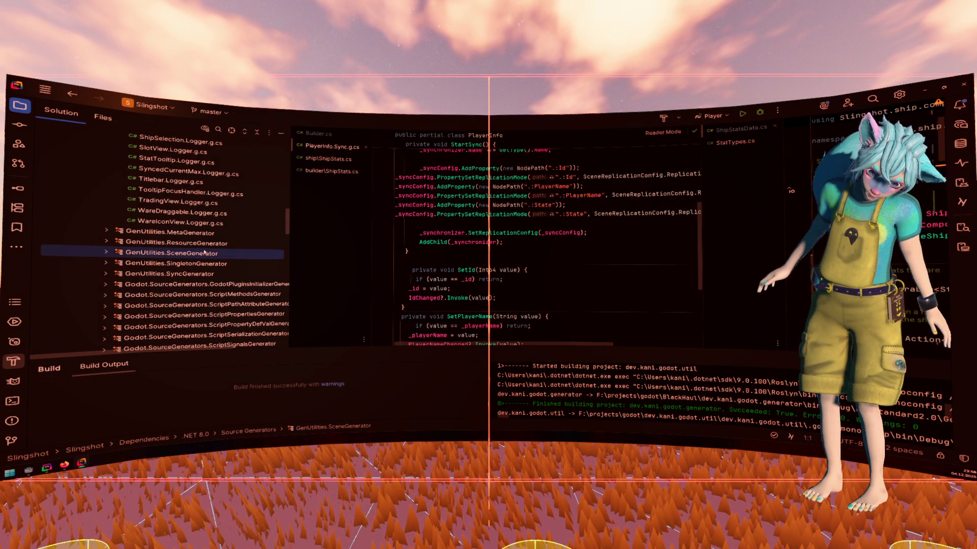
Expand ResourceGenerator, inspect level0 in LevelRes.Res.g.cs, then open ShipRes.Res.g.cs.
double_click(195, 244)
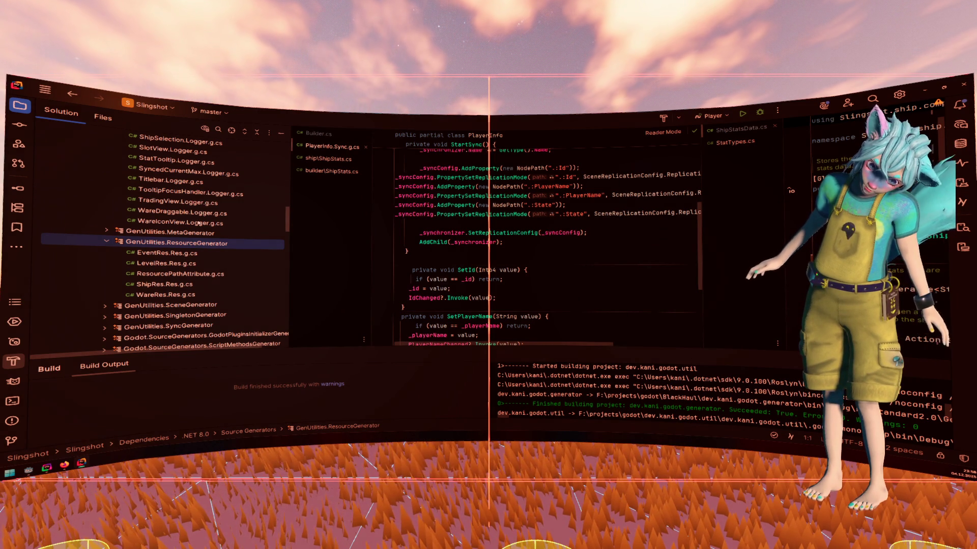
double_click(189, 264)
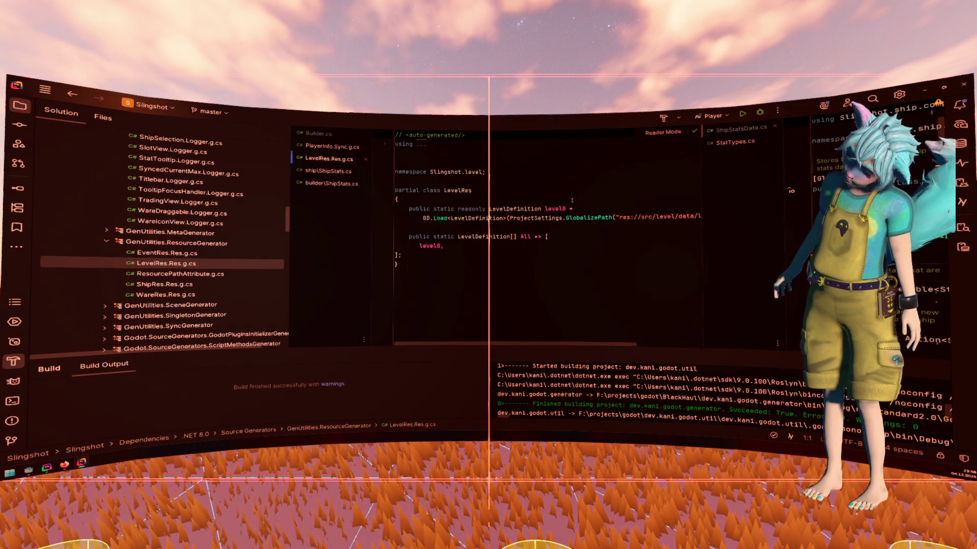
scroll(593, 209, right, 3)
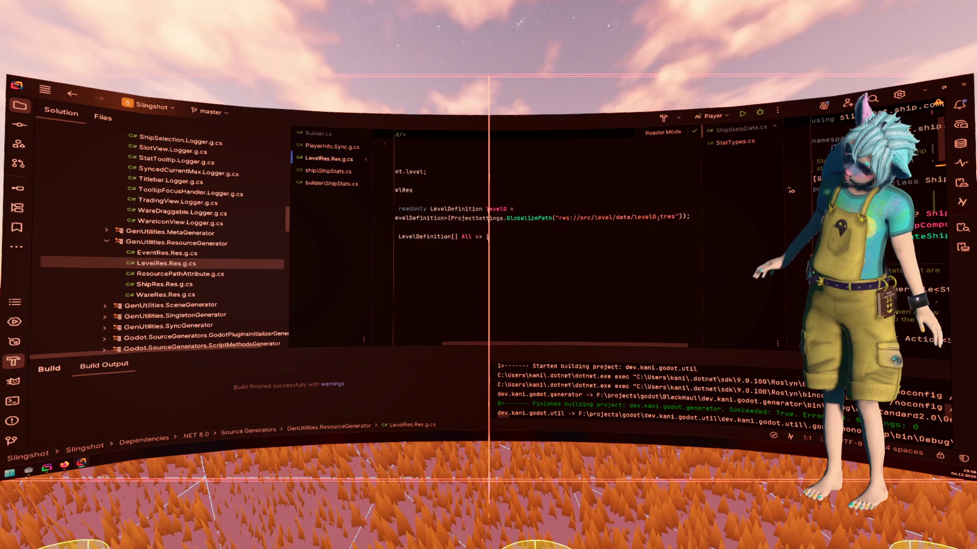
scroll(596, 223, left, 3)
double_click(555, 209)
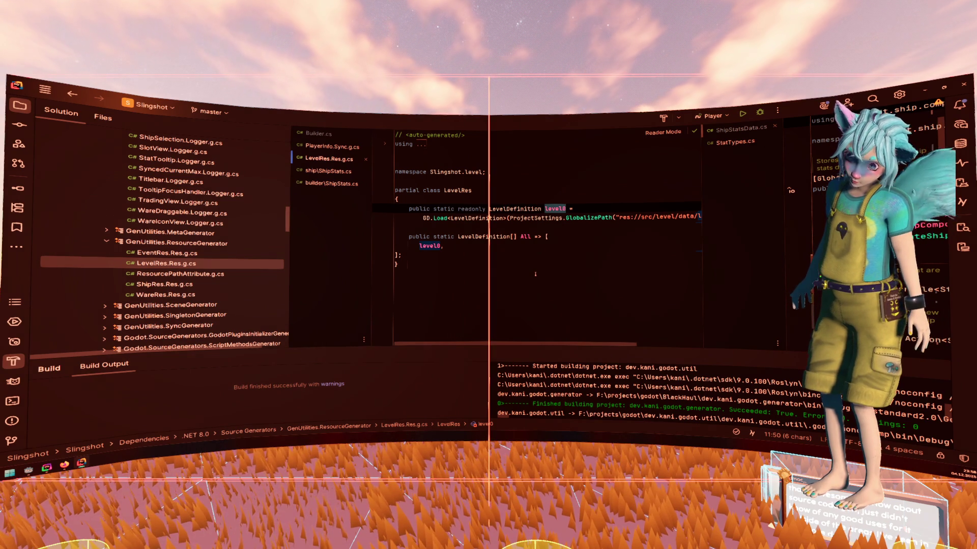
click(535, 275)
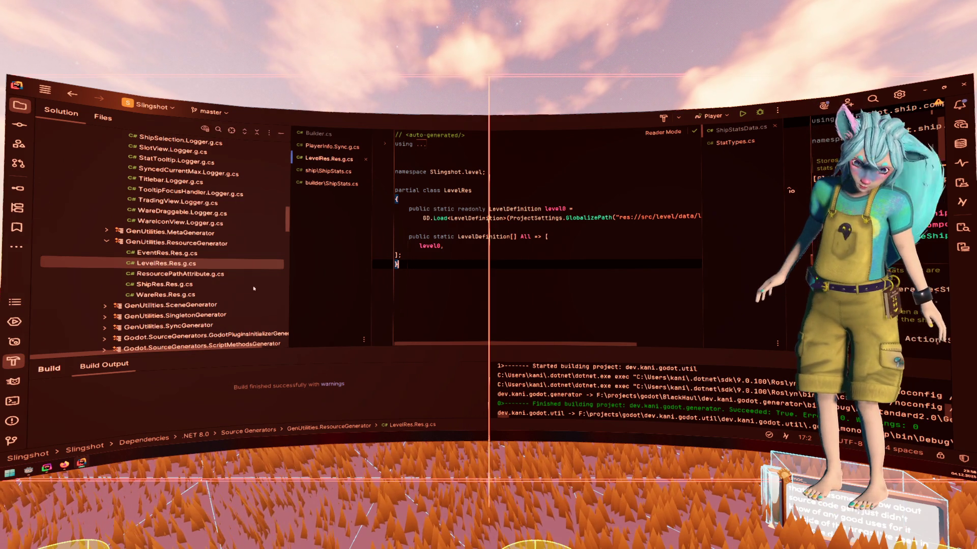
double_click(168, 284)
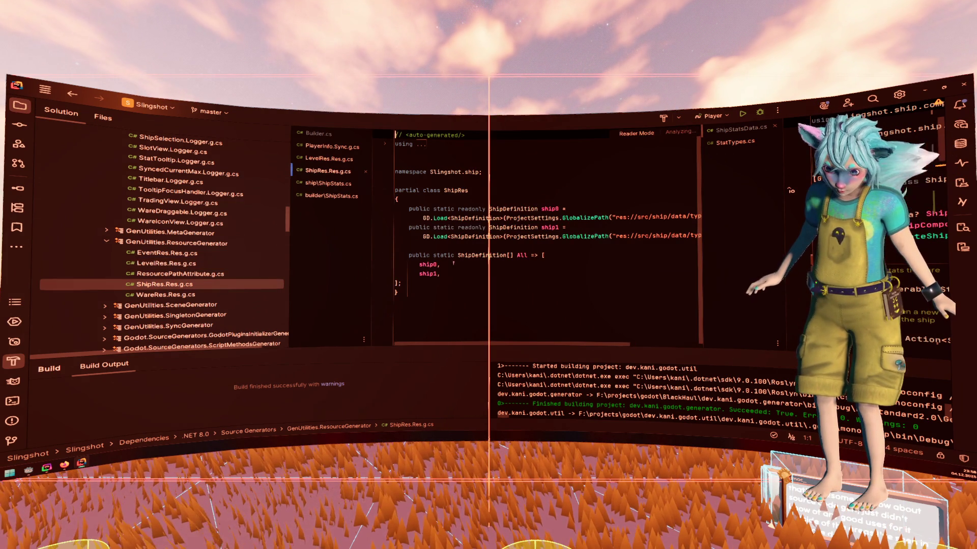
Highlight ship0 and the All array of ship definitions in ShipRes.Res.g.cs.
click(453, 263)
scroll(646, 228, right, 3)
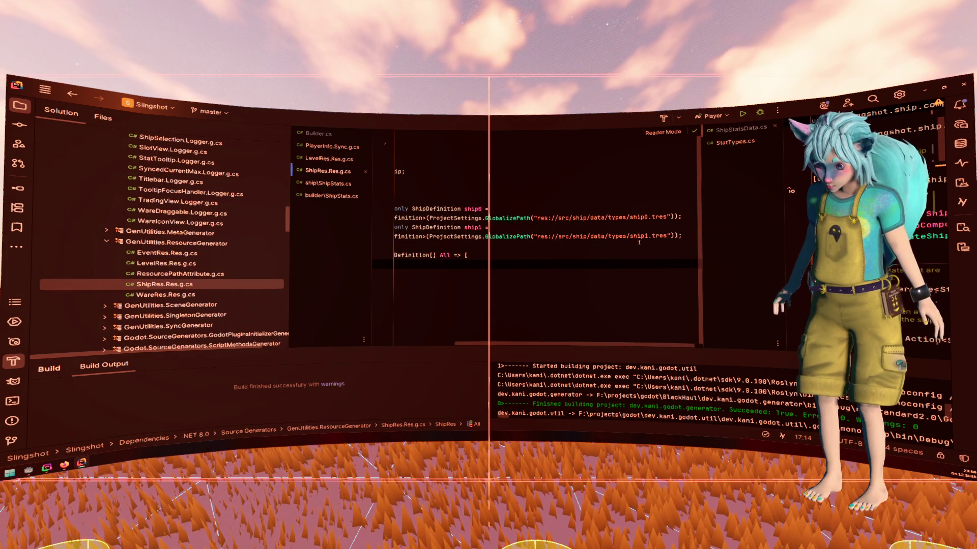
double_click(656, 217)
scroll(559, 231, left, 3)
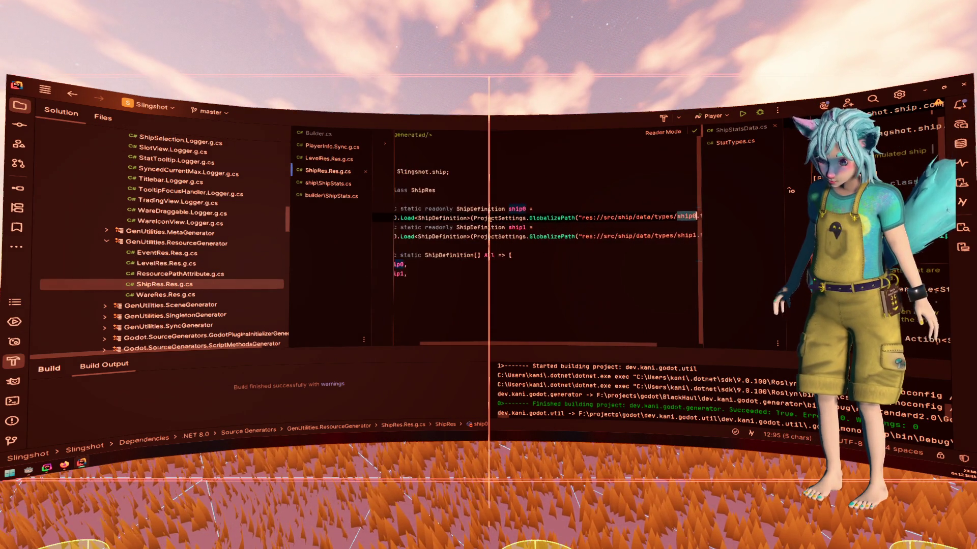
drag(439, 274, 375, 258)
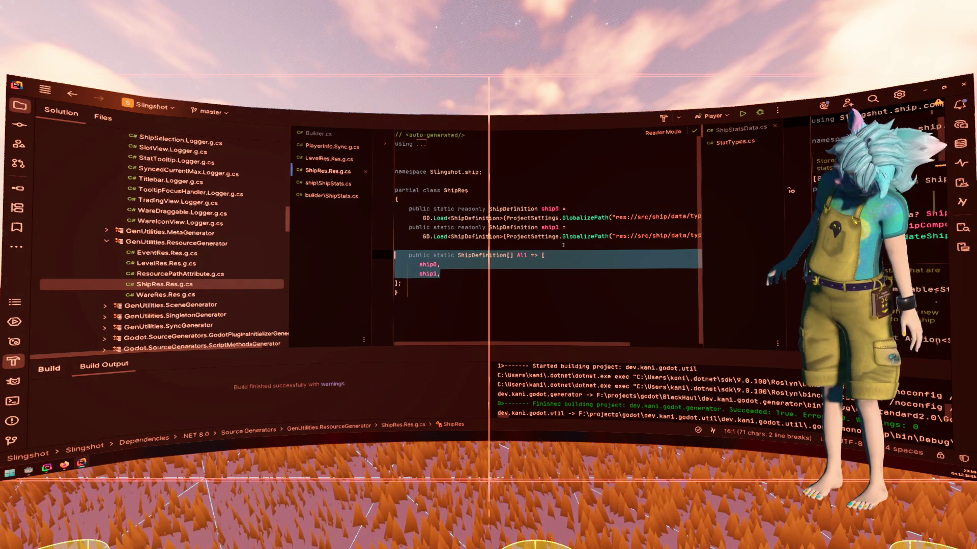
click(560, 249)
drag(480, 250, 464, 281)
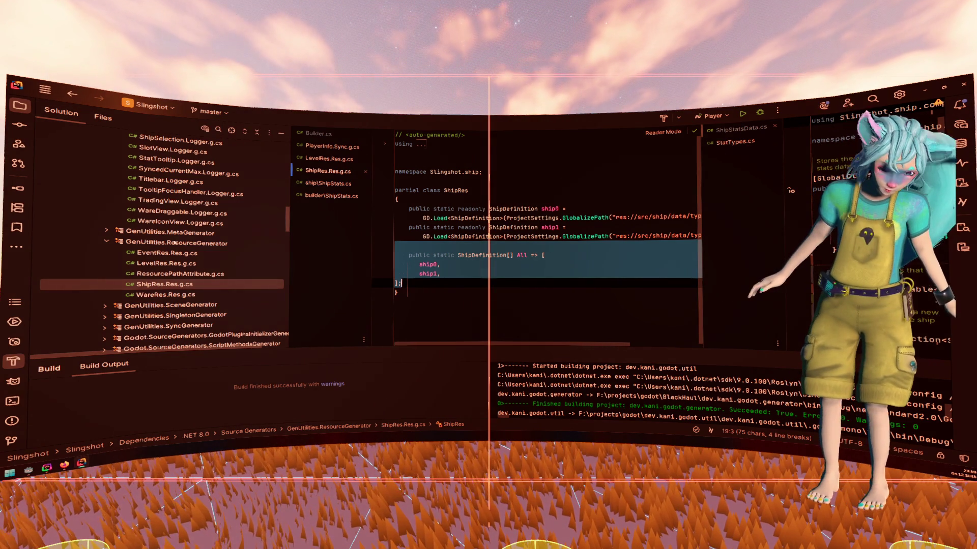
Collapse the ResourceGenerator and LoggerGenerator groups in the Solution tree.
double_click(174, 242)
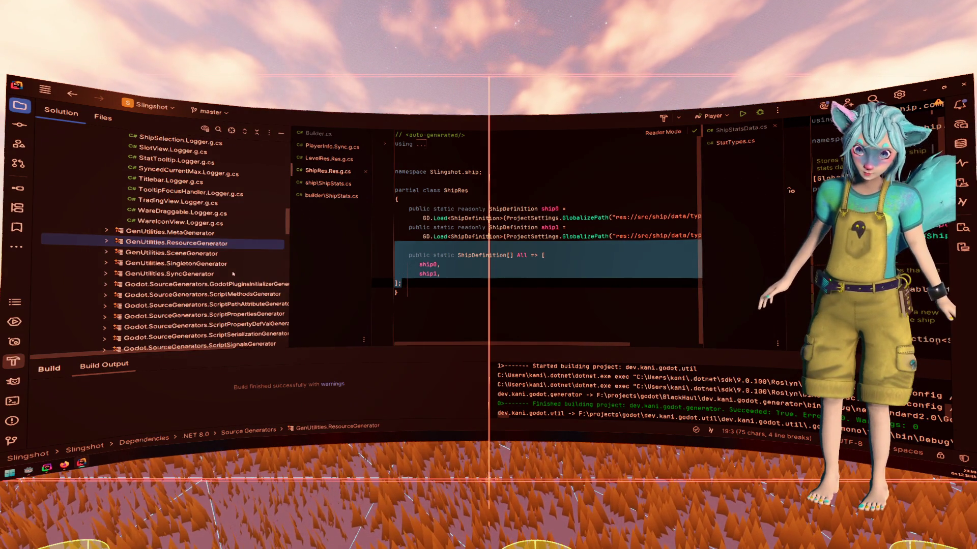
scroll(214, 254, up, 10)
click(188, 233)
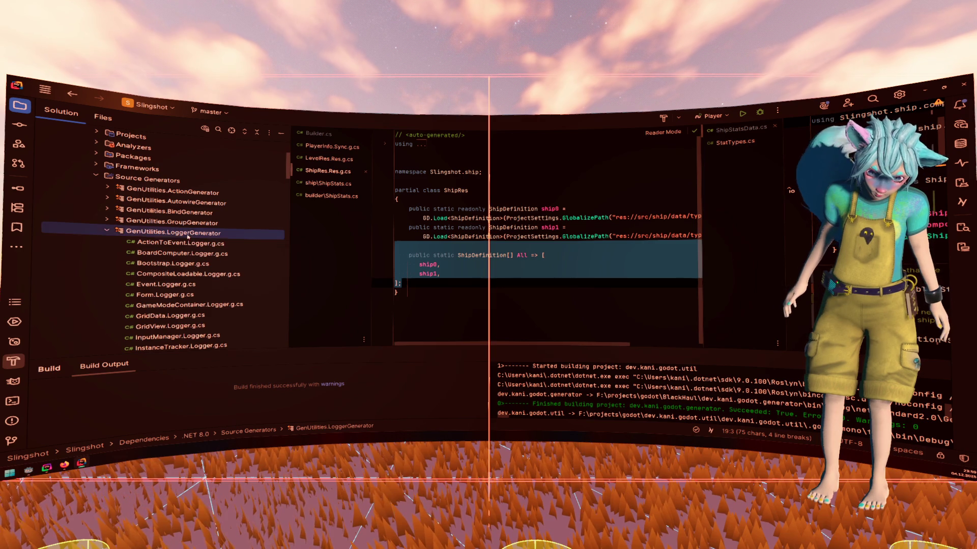
double_click(188, 235)
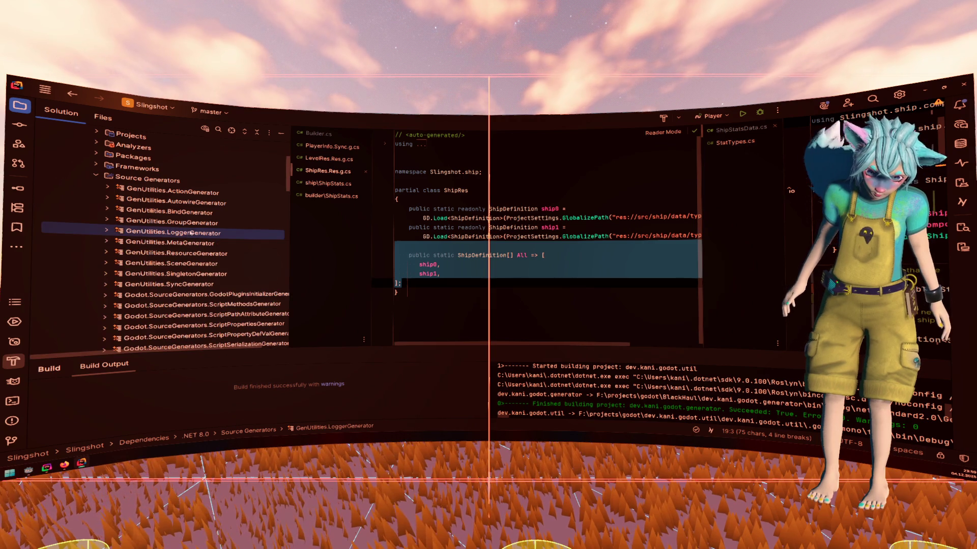
Open GenUtilities.Actions.g.cs from ActionGenerator, then ComponentDetail.Autowire.g.cs from AutowireGenerator.
double_click(201, 194)
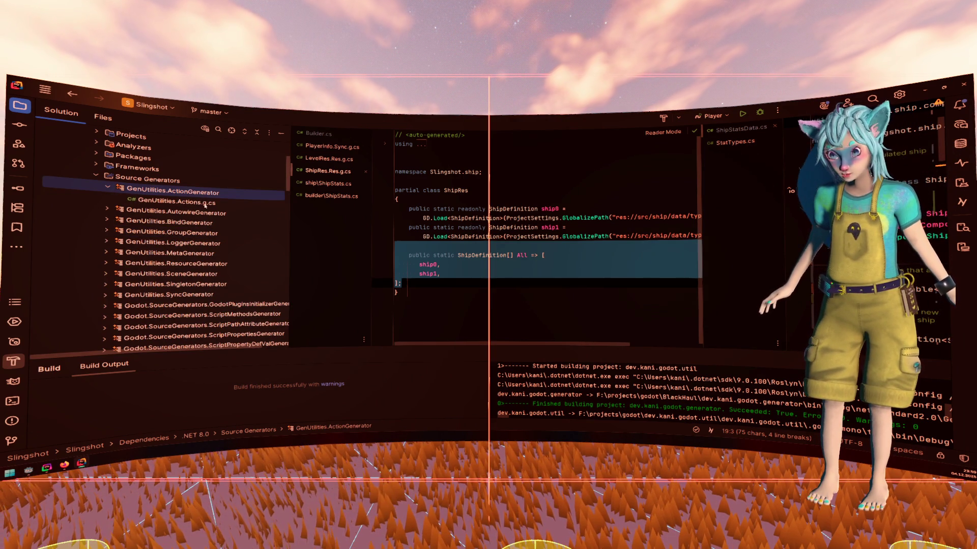
double_click(203, 203)
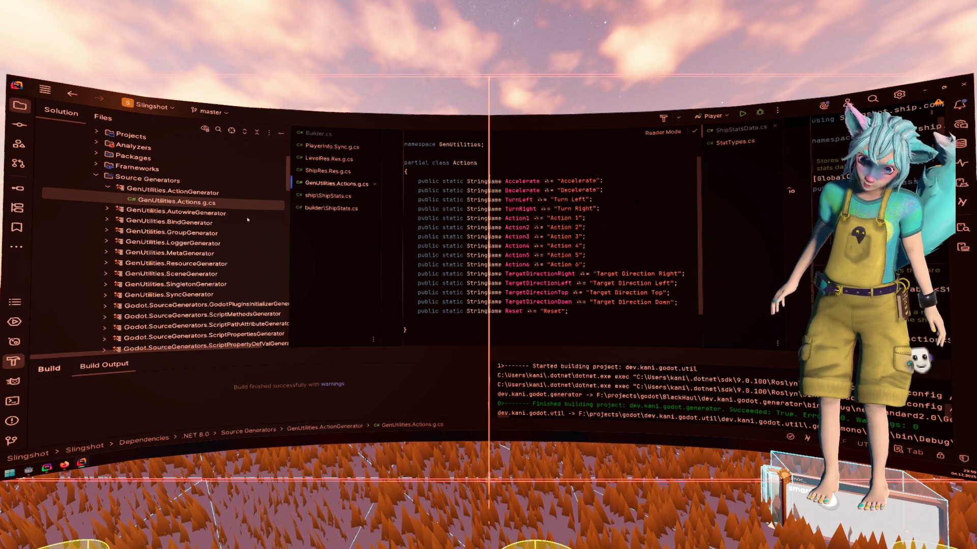
double_click(224, 213)
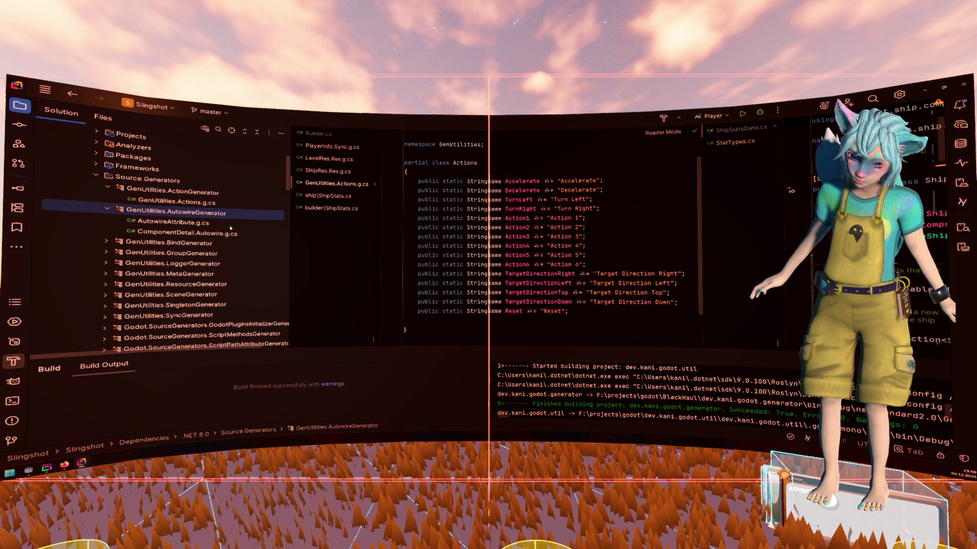
double_click(234, 234)
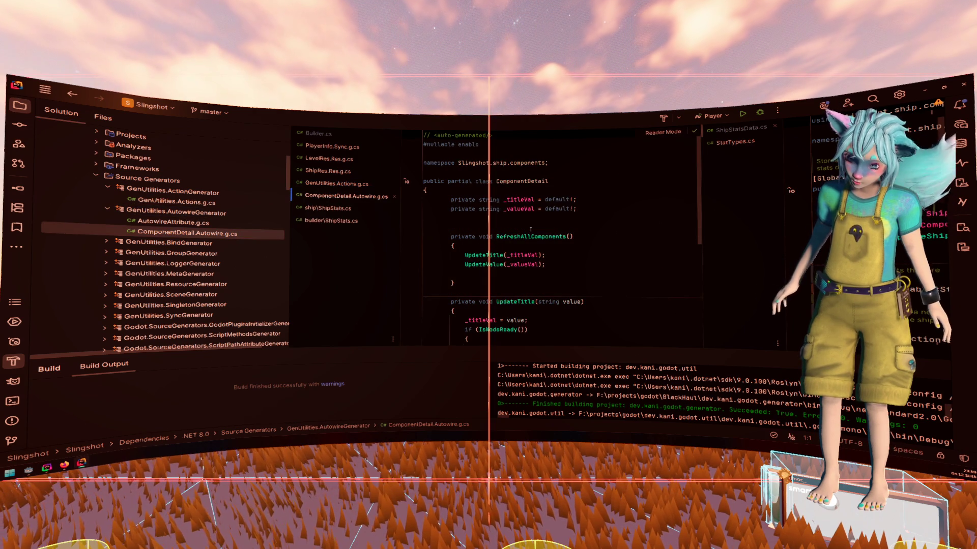
Inspect ComponentDetail.Autowire.g.cs, its UpdateTitle method and _valueVal field, then close the file.
scroll(522, 229, down, 6)
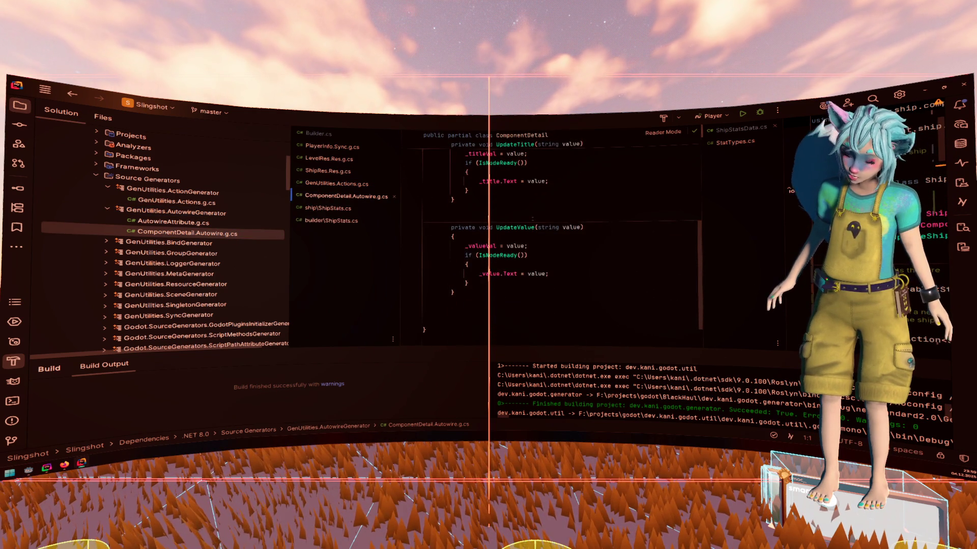
scroll(532, 219, up, 6)
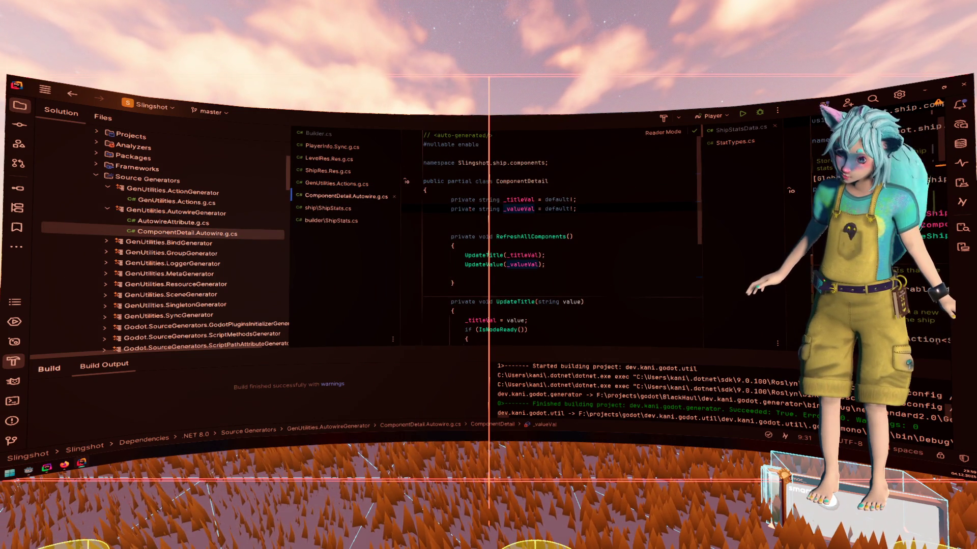
drag(469, 209, 576, 209)
scroll(533, 230, down, 2)
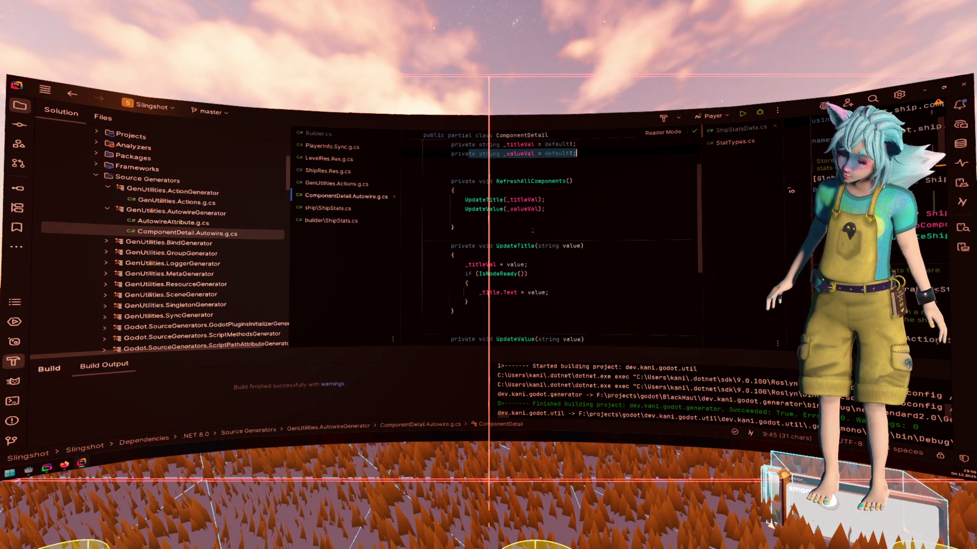
click(534, 292)
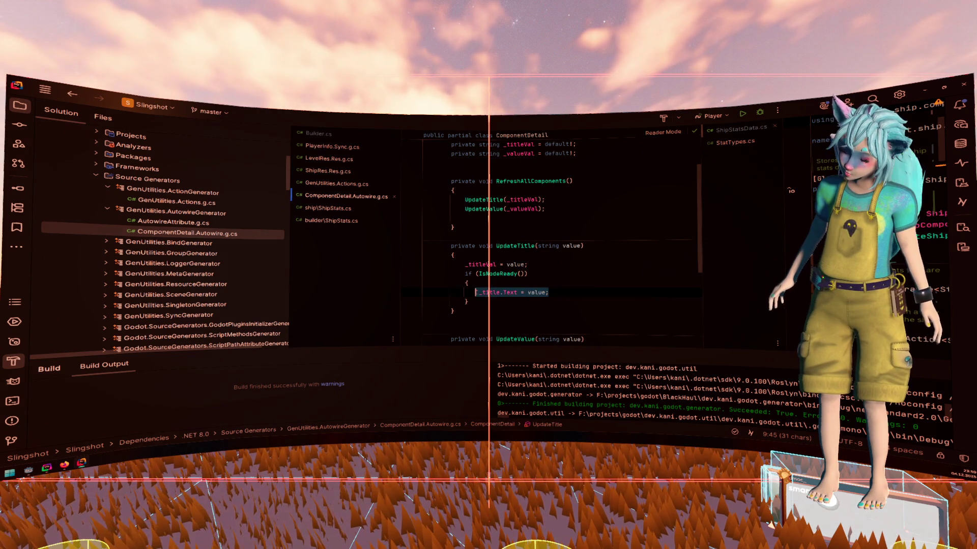
scroll(488, 279, up, 2)
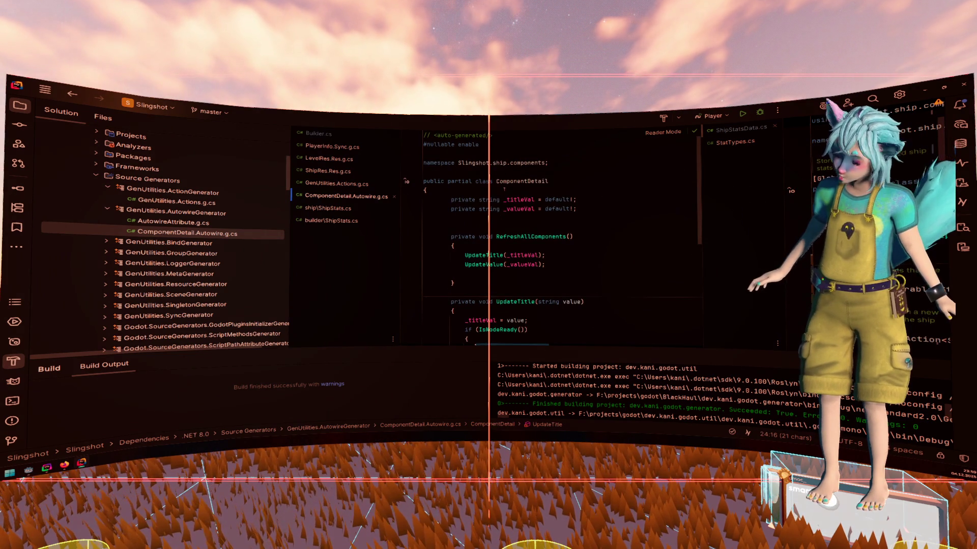
double_click(510, 181)
double_click(519, 208)
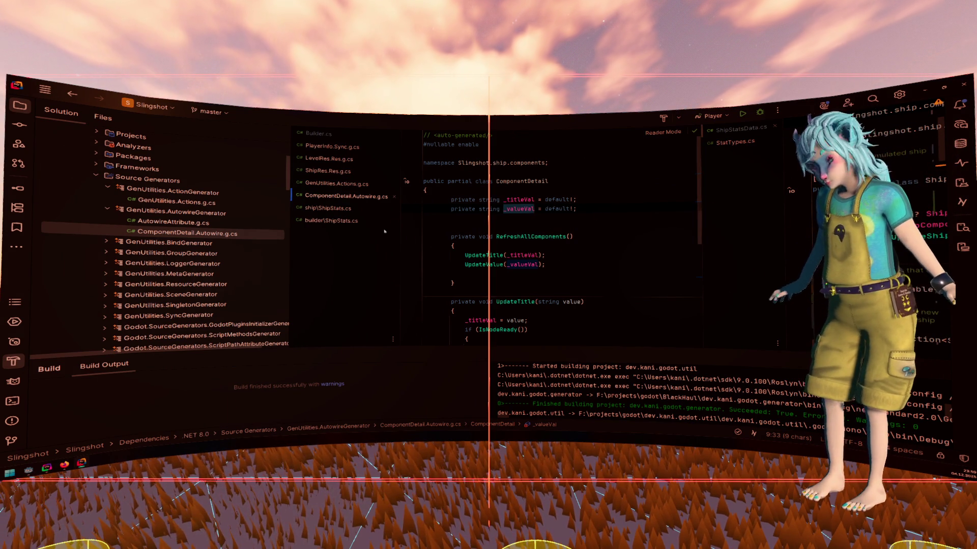
middle_click(371, 197)
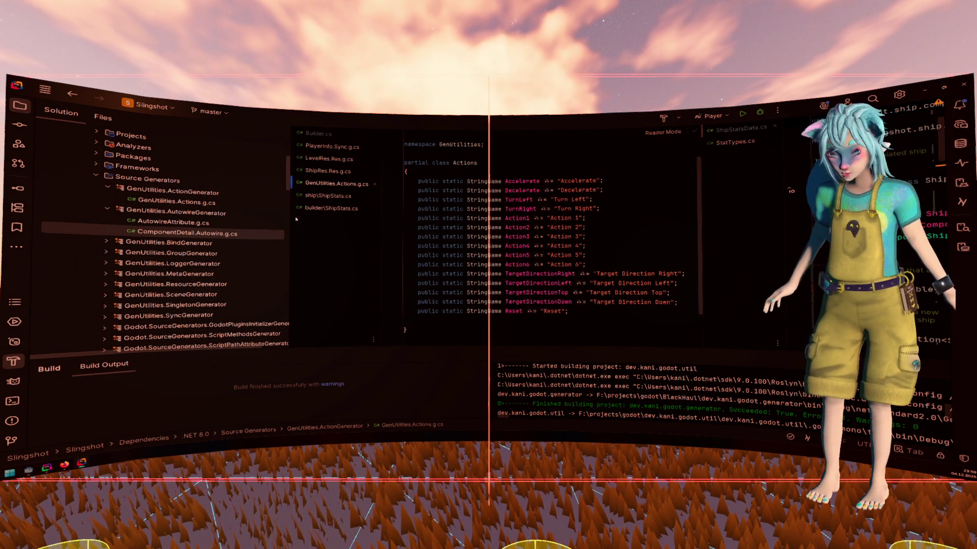
Collapse the AutowireGenerator and ActionGenerator groups and expand BindGenerator.
double_click(212, 213)
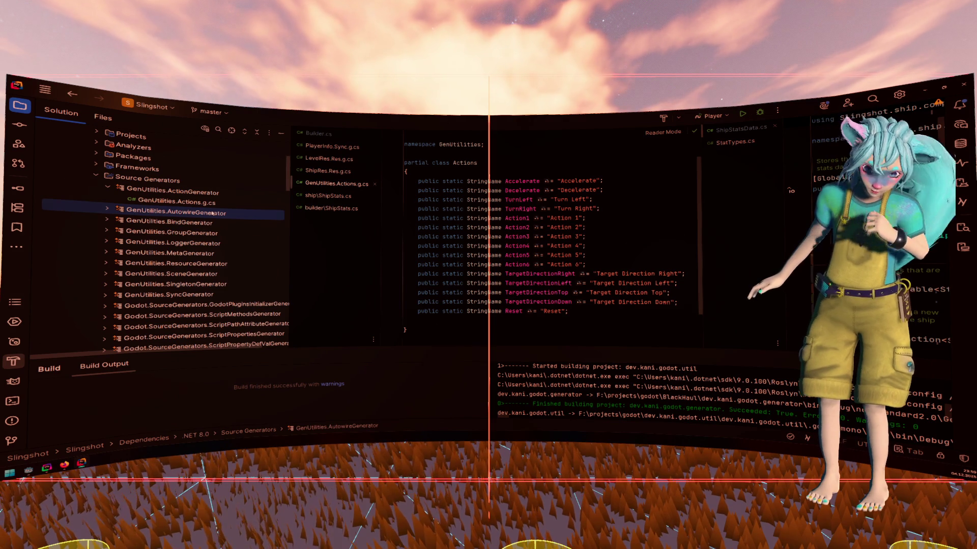
double_click(216, 192)
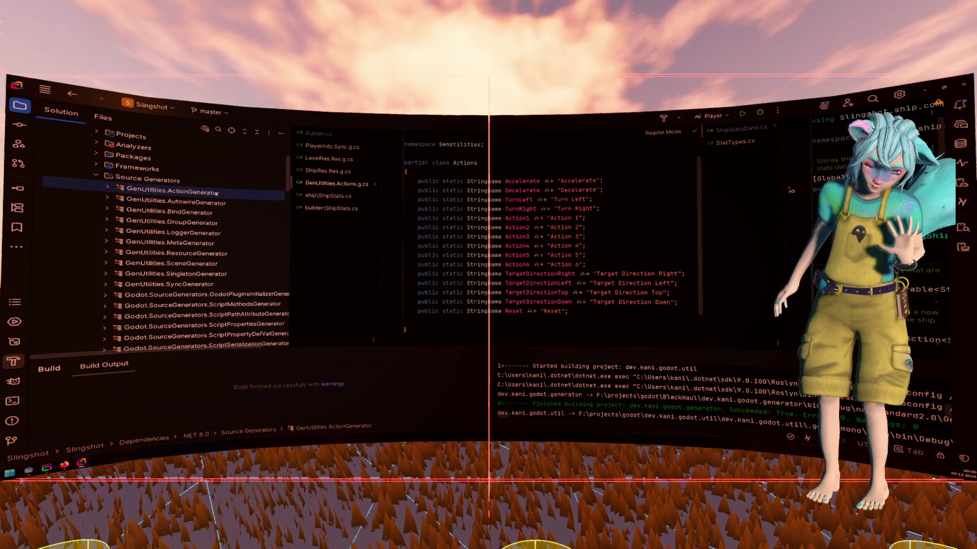
double_click(198, 212)
Review the fields and BindNodes code in LauncherStats.Binder.g.cs, then close it and GenUtilities.Actions.g.cs.
double_click(202, 213)
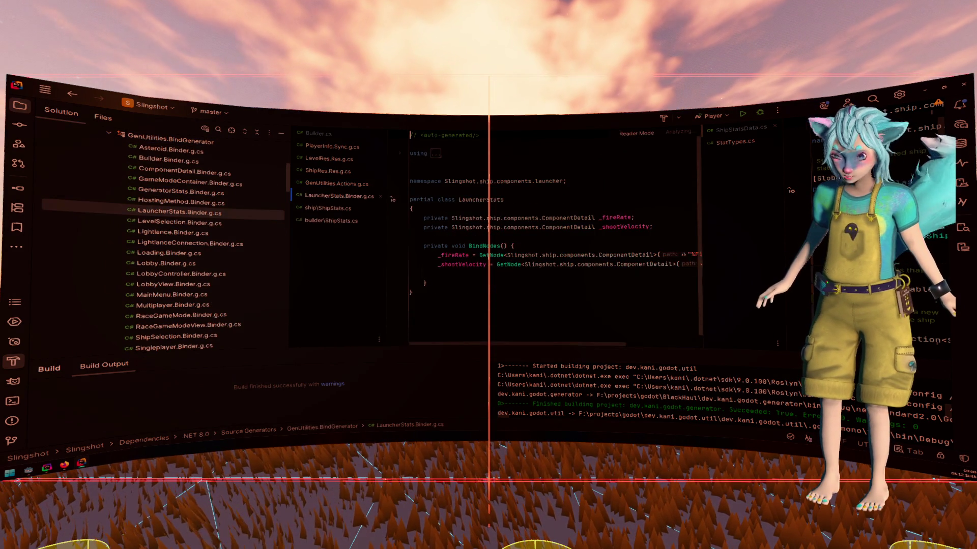
mouse_move(410, 206)
mouse_down()
mouse_move(651, 227)
mouse_move(654, 264)
mouse_up()
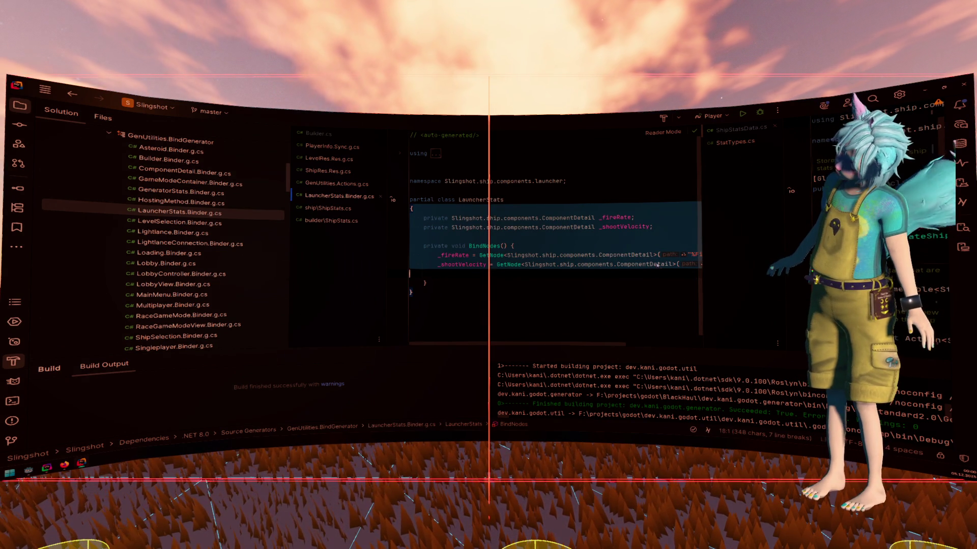
click(517, 227)
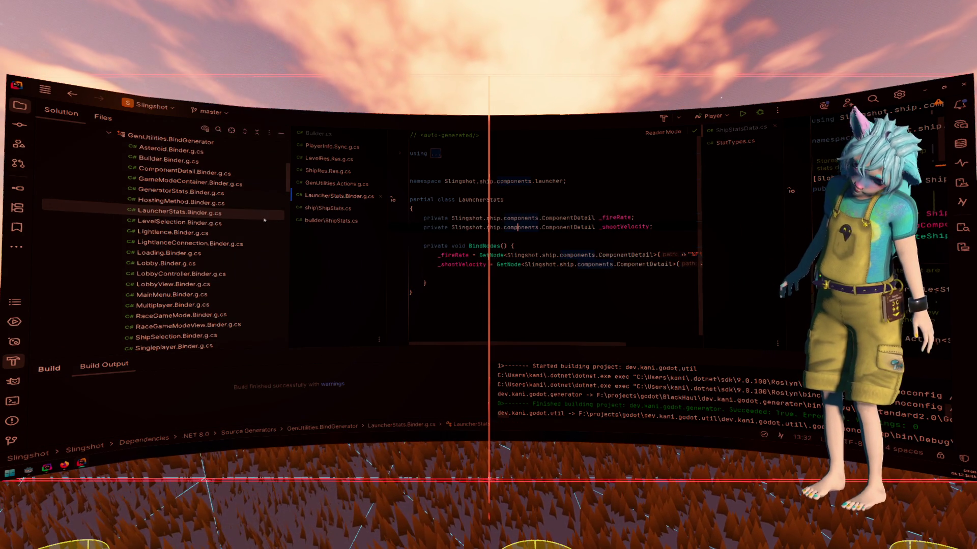
click(379, 196)
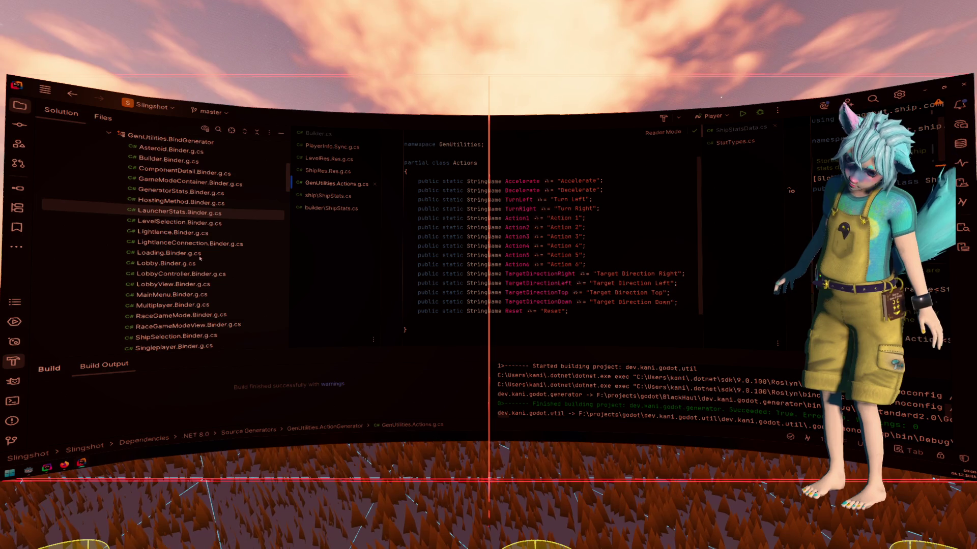
scroll(209, 239, down, 2)
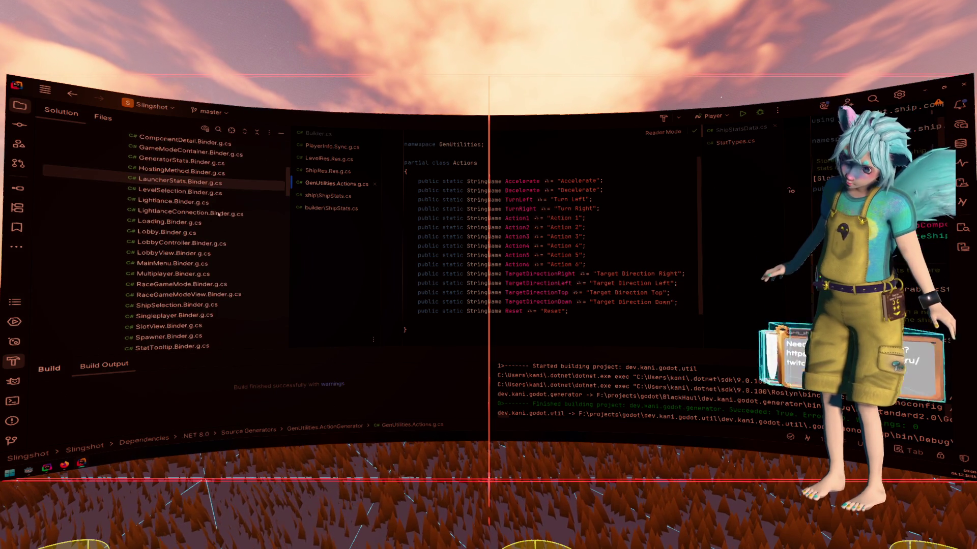
click(374, 184)
Close the ShipRes, LevelRes and PlayerInfo.Sync generated-file tabs.
click(356, 171)
click(358, 159)
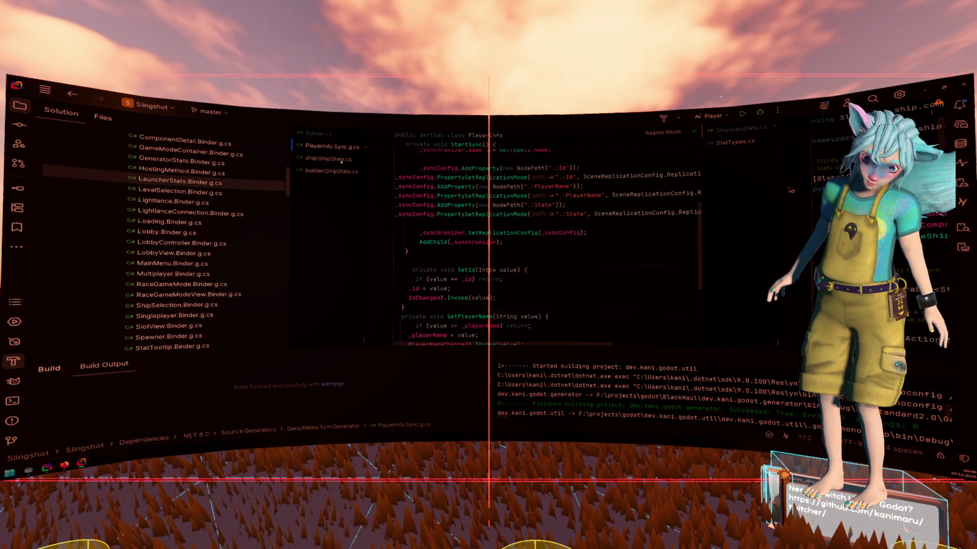
click(365, 146)
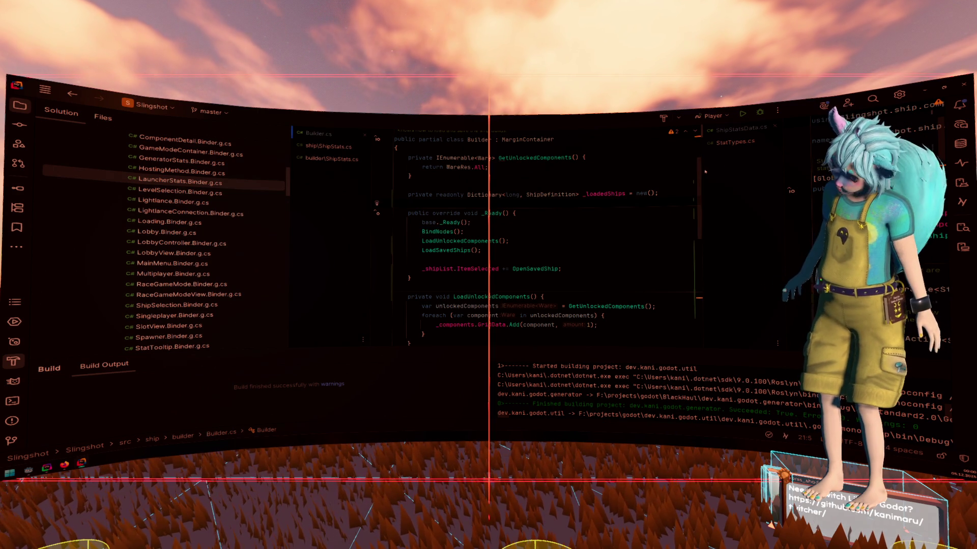
Widen ShipStatsData.cs beside Builder.cs, narrow the Solution pane, and minimise Rider.
drag(704, 169, 570, 165)
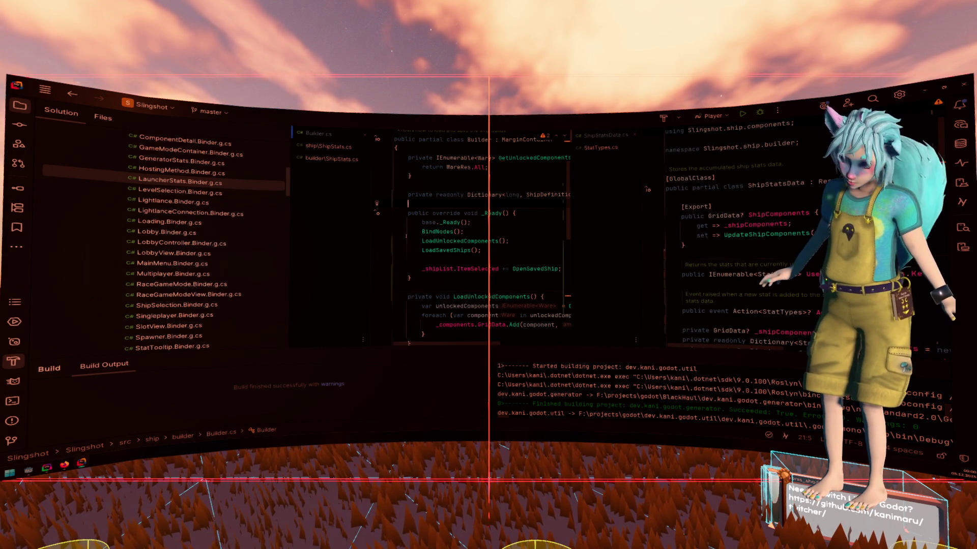
mouse_move(288, 229)
mouse_down()
mouse_move(193, 227)
mouse_move(208, 227)
mouse_up()
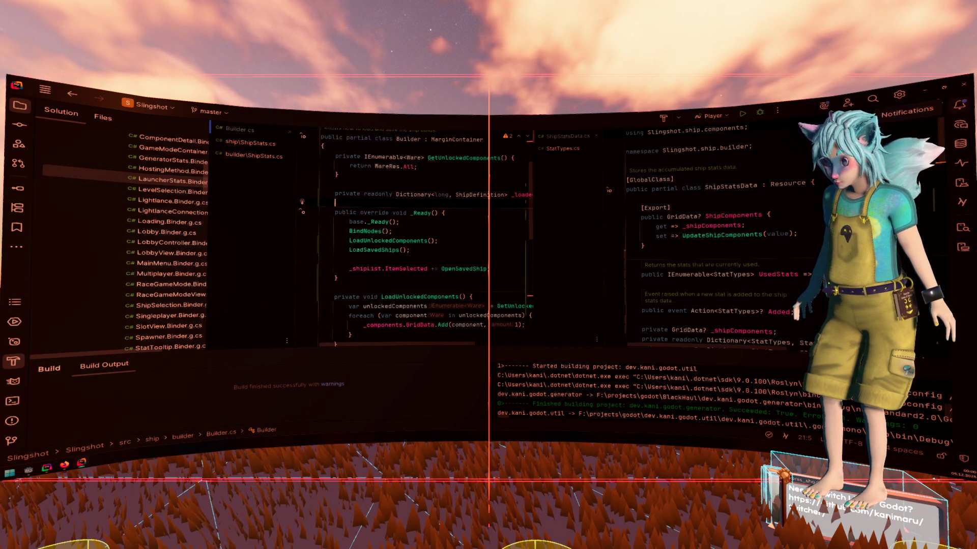
click(921, 93)
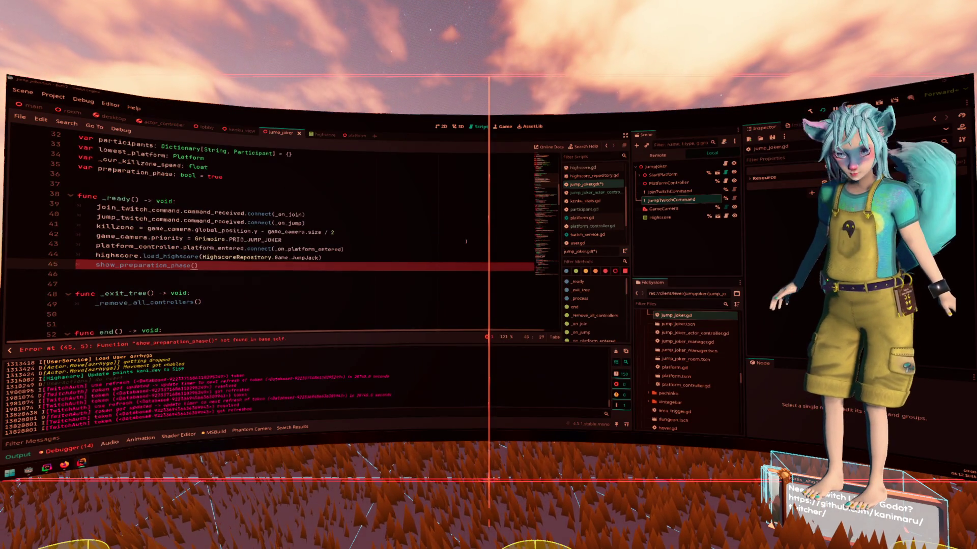
Quit Rider and add a 'func show_preparation_phase() -> void:' stub after _ready in jump_joker.gd.
right_click(85, 464)
click(76, 427)
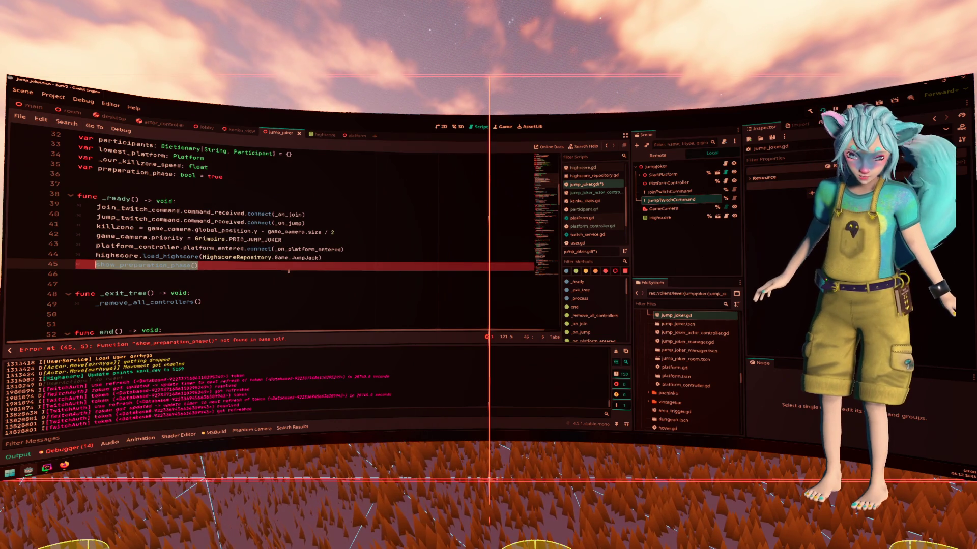
key(Down)
key(Return)
key(Return)
text(func show_preparation_phase() -><)
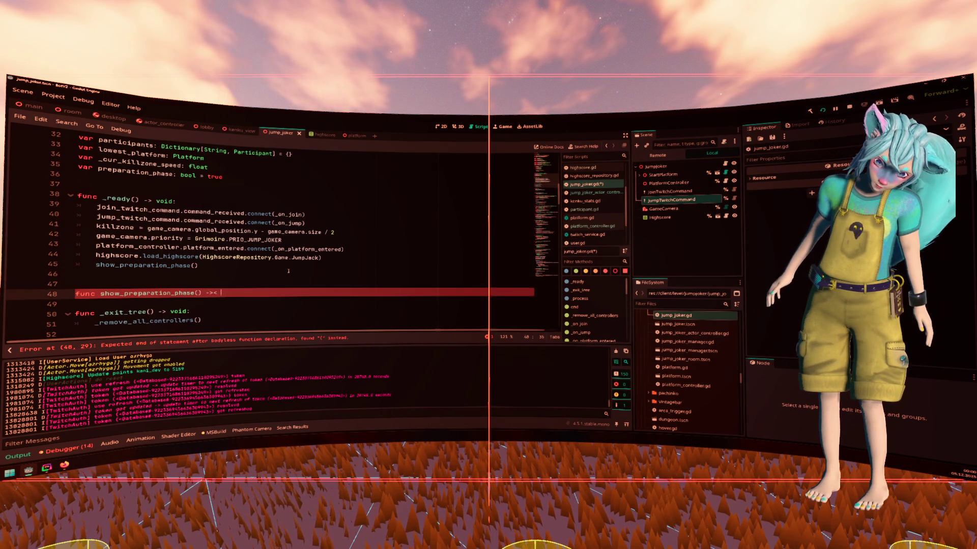
key(BackSpace)
text( void:)
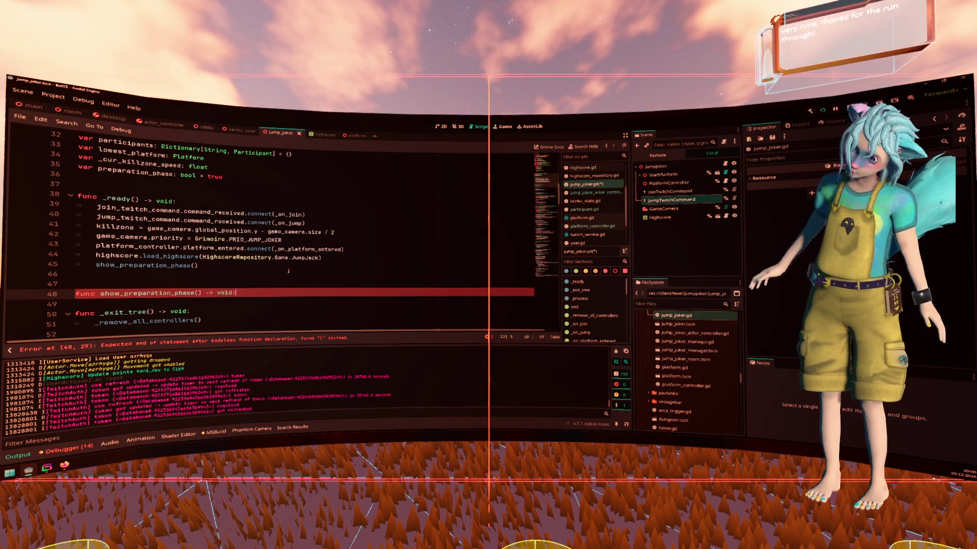
key(Return)
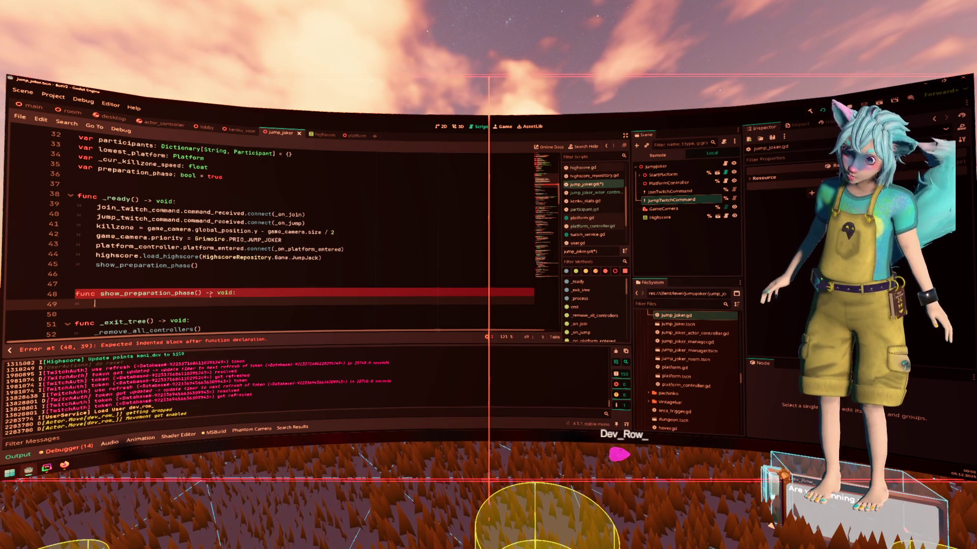
Delete the show_preparation_phase call and stub lines, then save jump_joker.gd.
drag(198, 299, 275, 266)
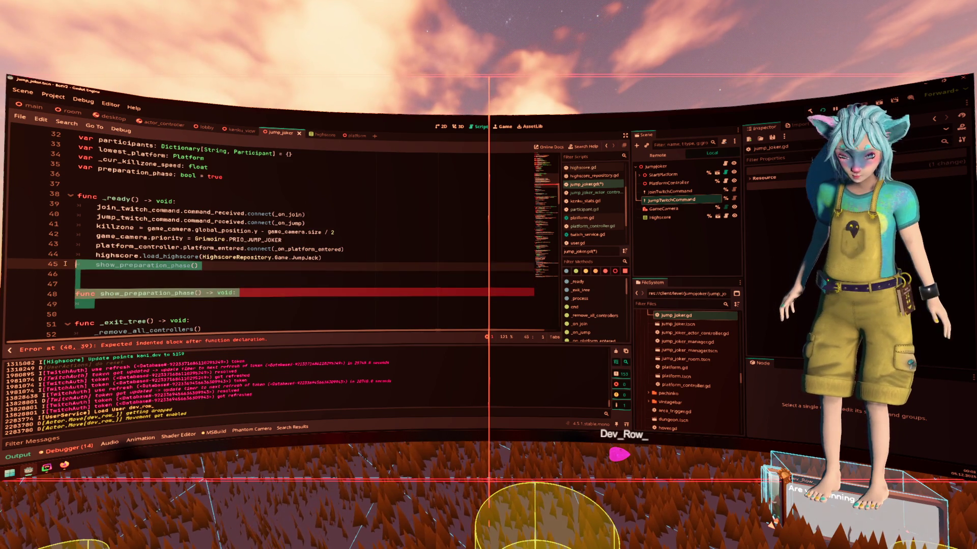
key(BackSpace)
key(ctrl+s)
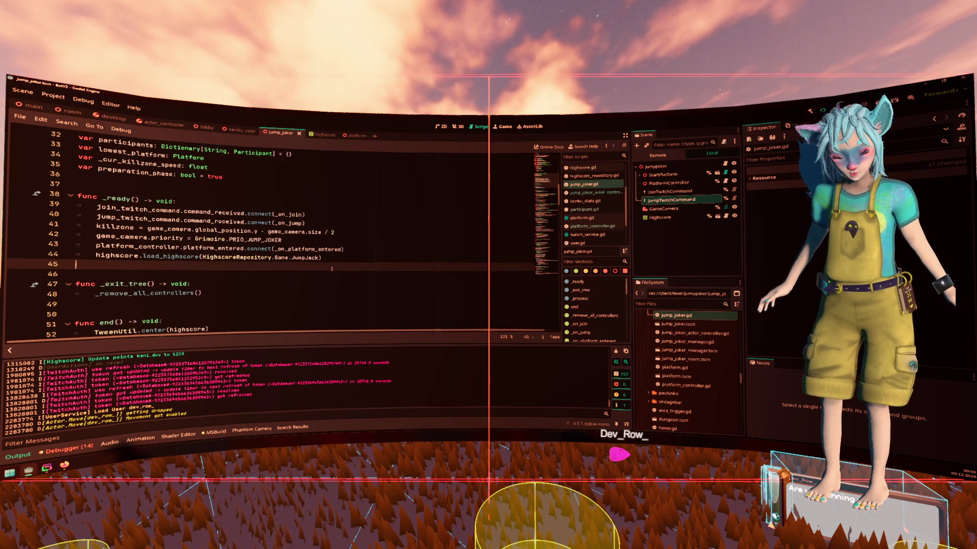
Change the preparation_phase default value from true to false.
click(241, 183)
key(ctrl+shift+Left)
text(false)
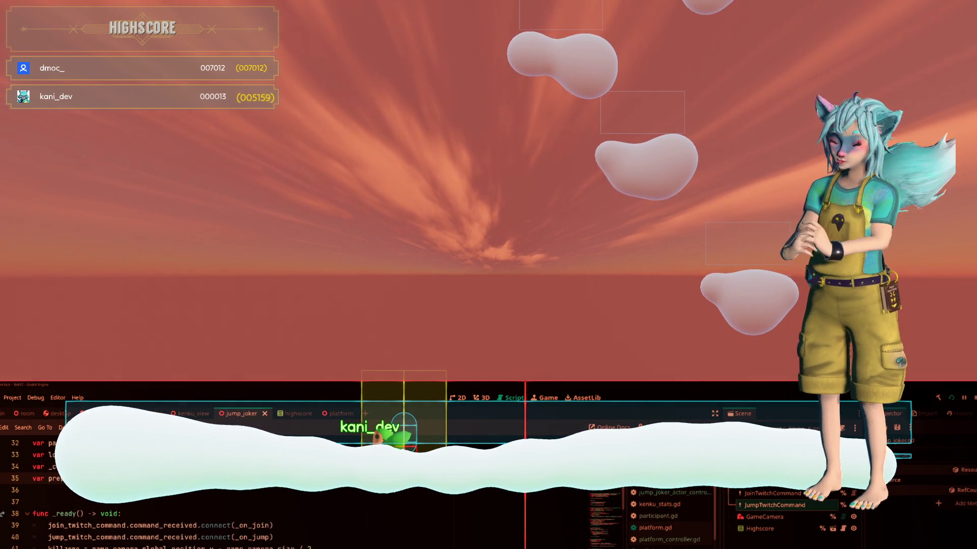
Relaunch the jump game with a fresh .NET build via F5, so it runs with both highscore entries.
click(36, 398)
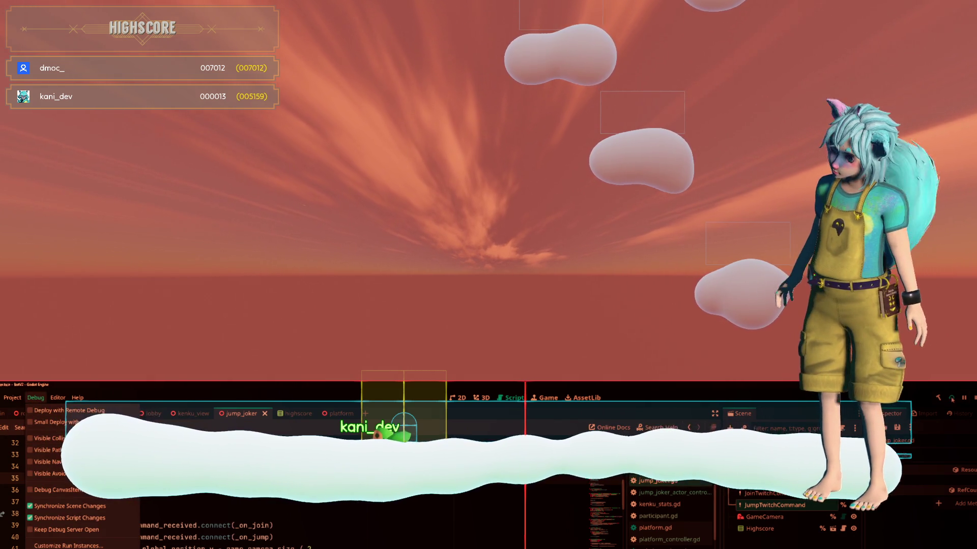
key(F5)
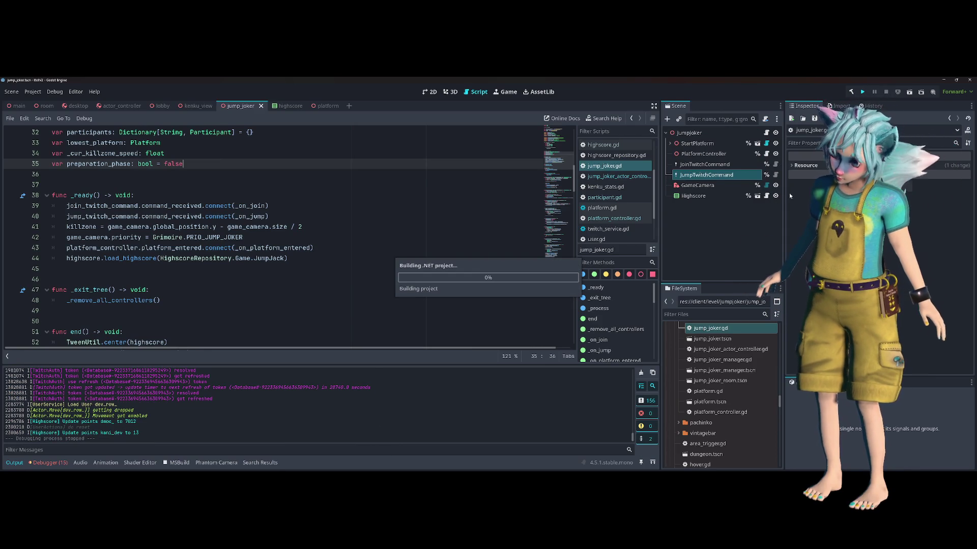
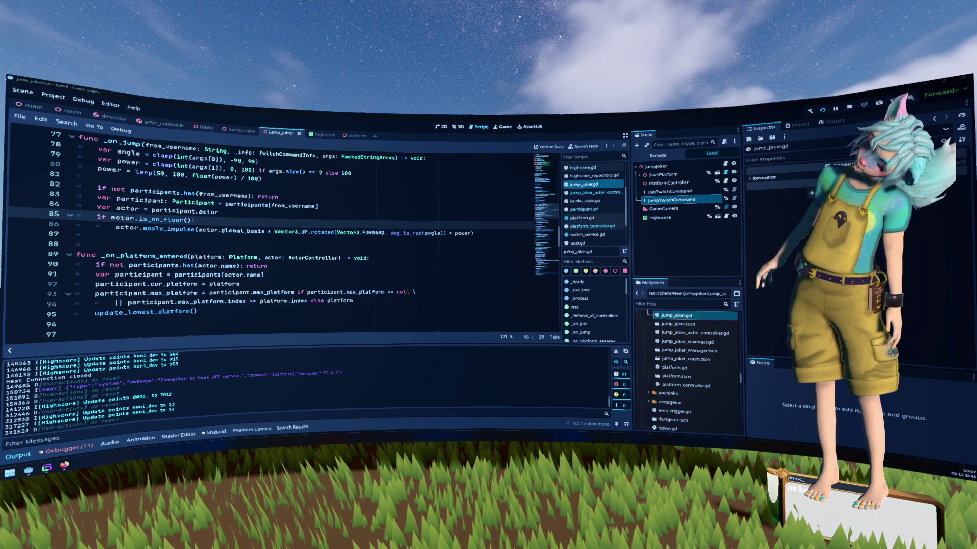
Add a show_preparation_phase() call at the end of _ready, after the highscore load.
click(341, 274)
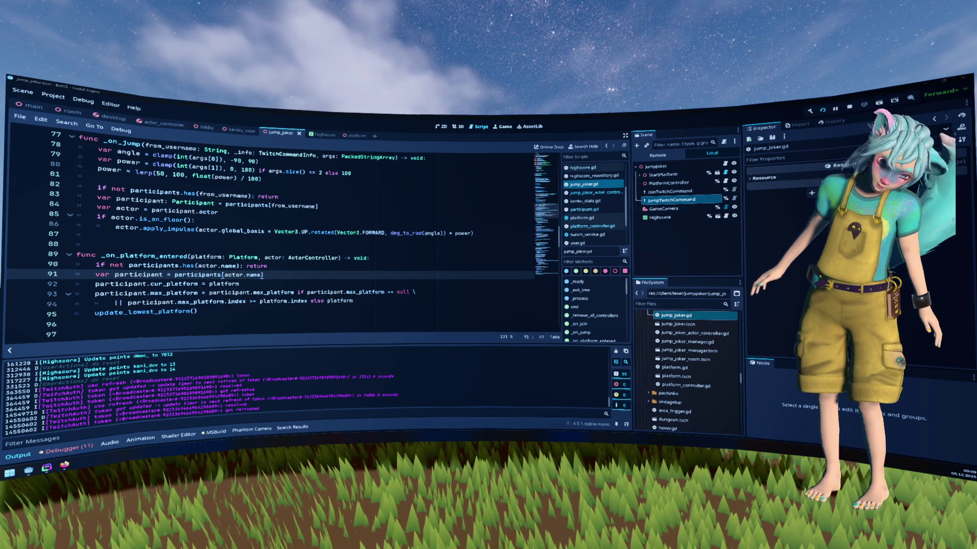
click(313, 285)
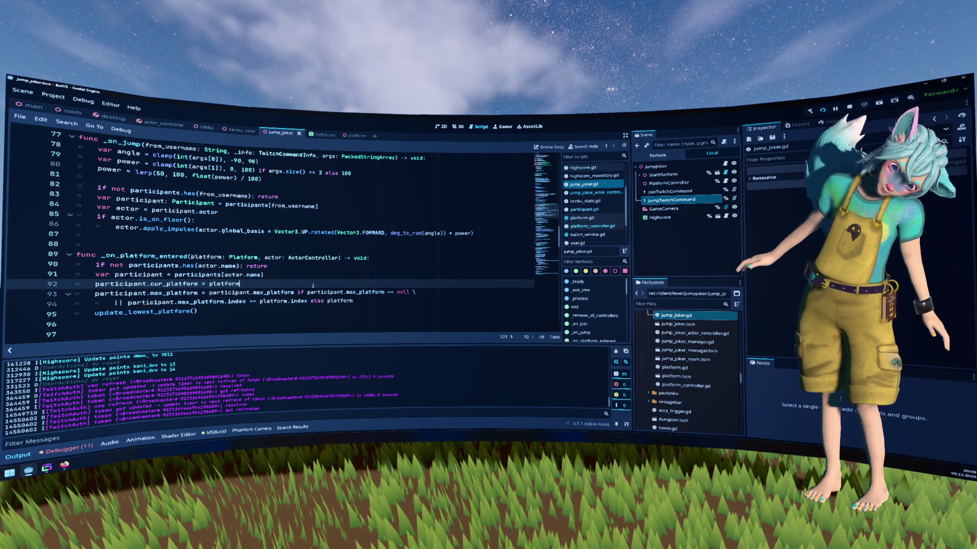
scroll(313, 286, down, 2)
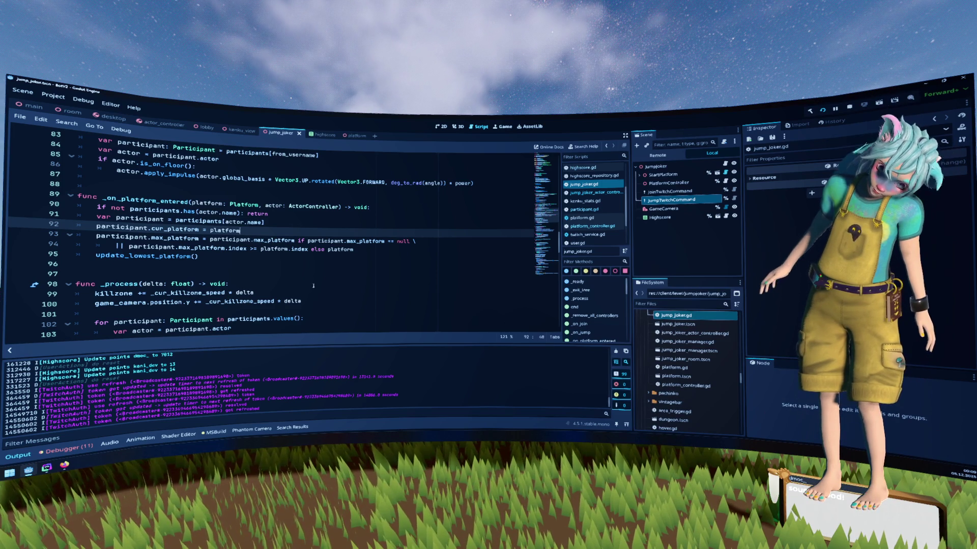
scroll(313, 286, down, 1)
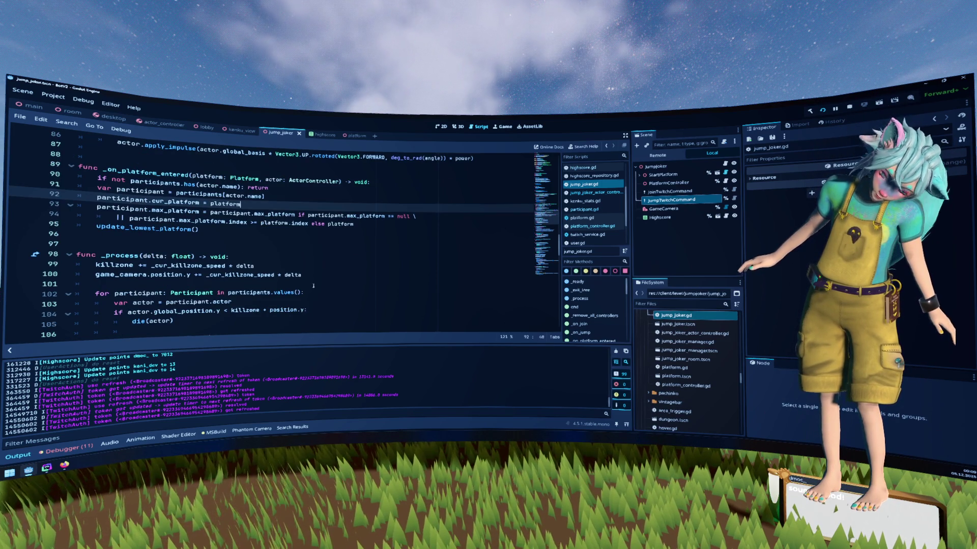
scroll(314, 285, up, 14)
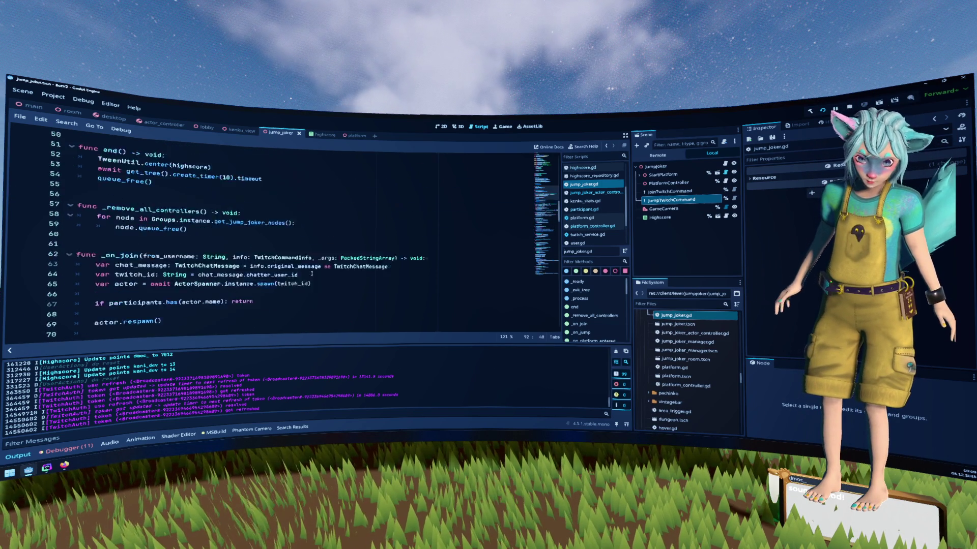
scroll(271, 247, up, 6)
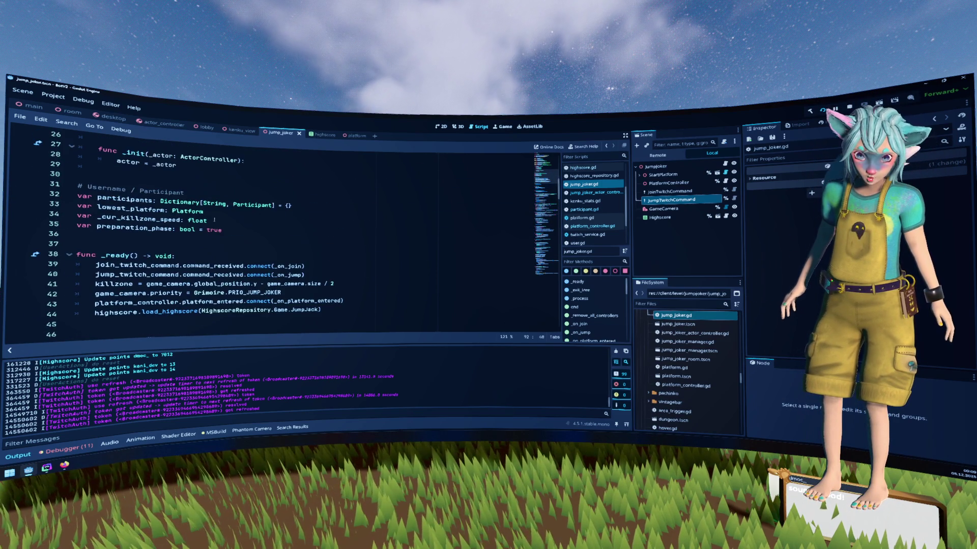
scroll(211, 228, down, 2)
click(323, 258)
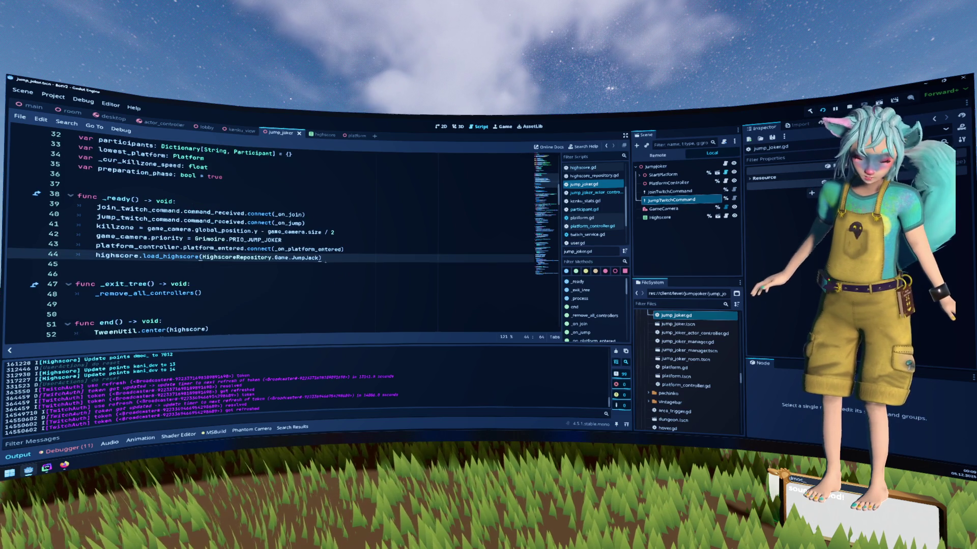
key(Return)
text(how_[)
text(paratio)
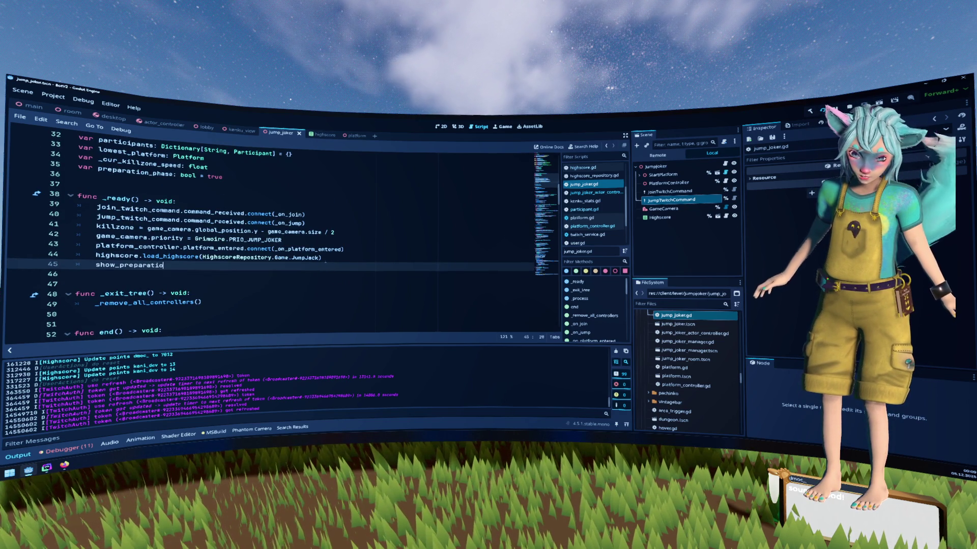
text(tion)
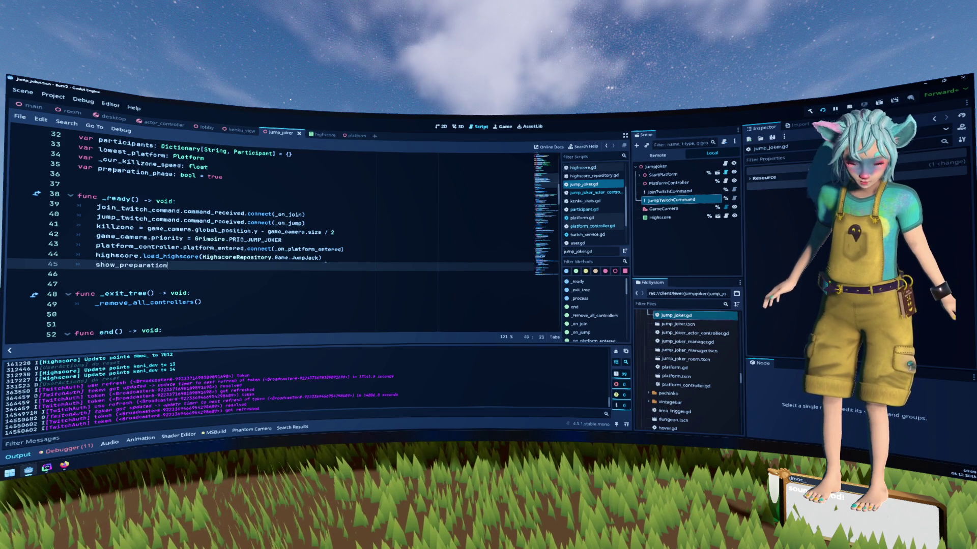
text(_phase())
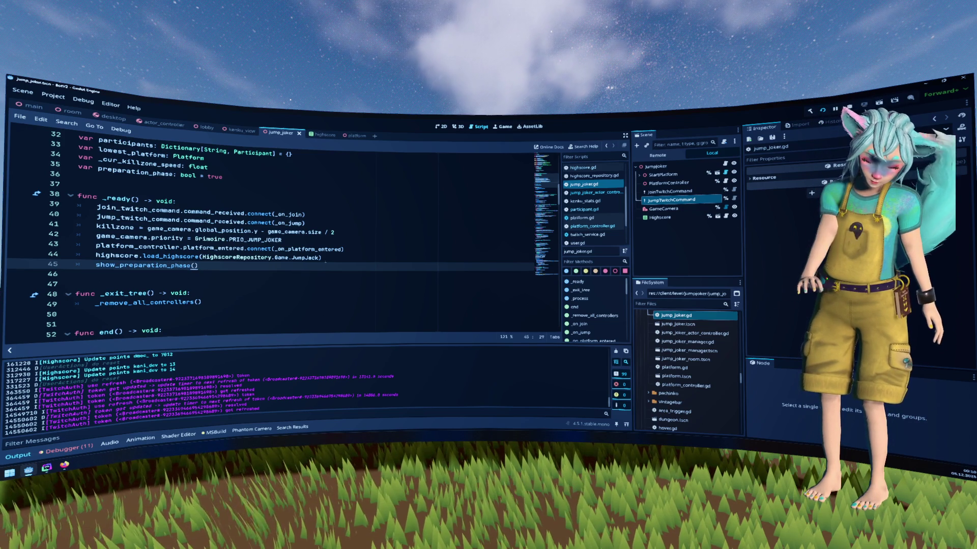
key(Return)
Declare an empty 'func show_preparation_phase() -> void:' below _ready.
text(func show_preparation_phase())
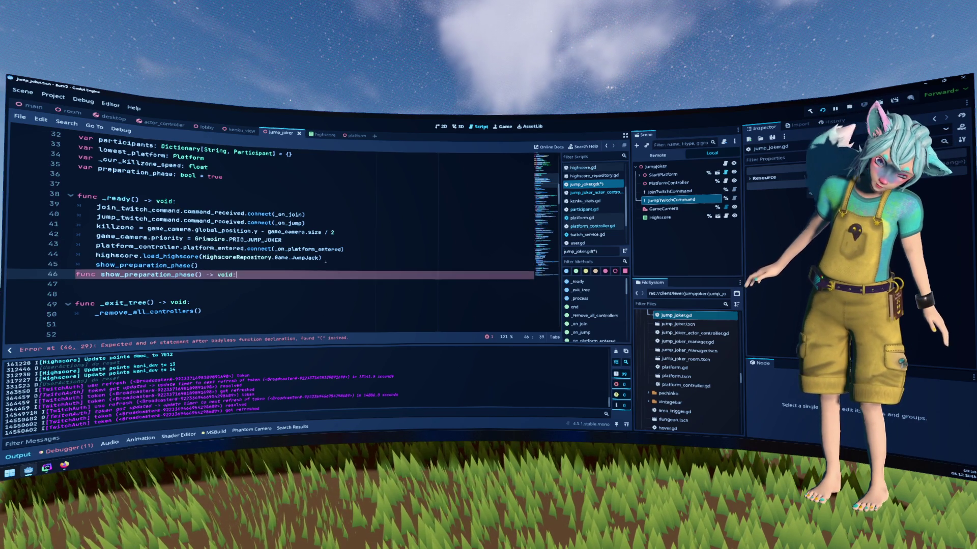
text( -> void:)
key(Home)
key(Return)
key(Return)
key(End)
key(Return)
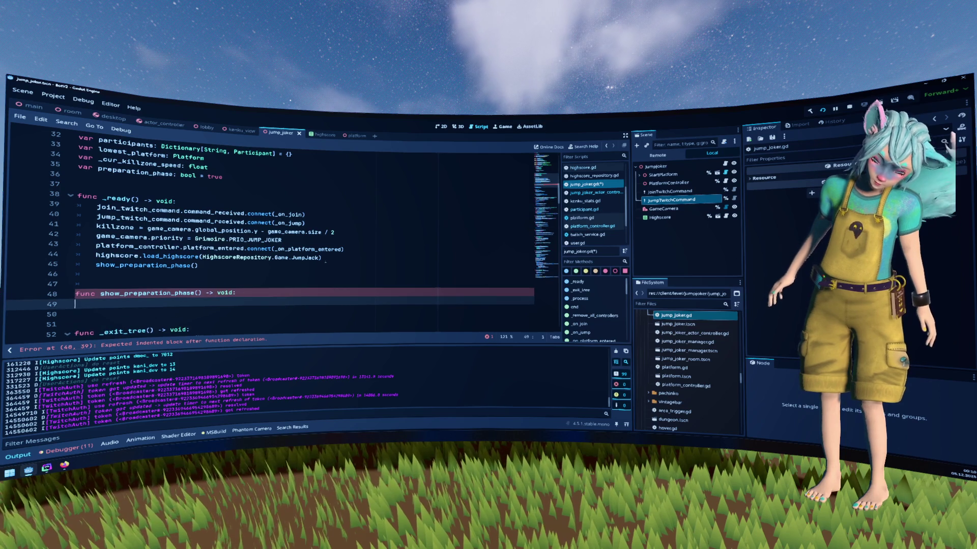
right_click(698, 166)
key(Escape)
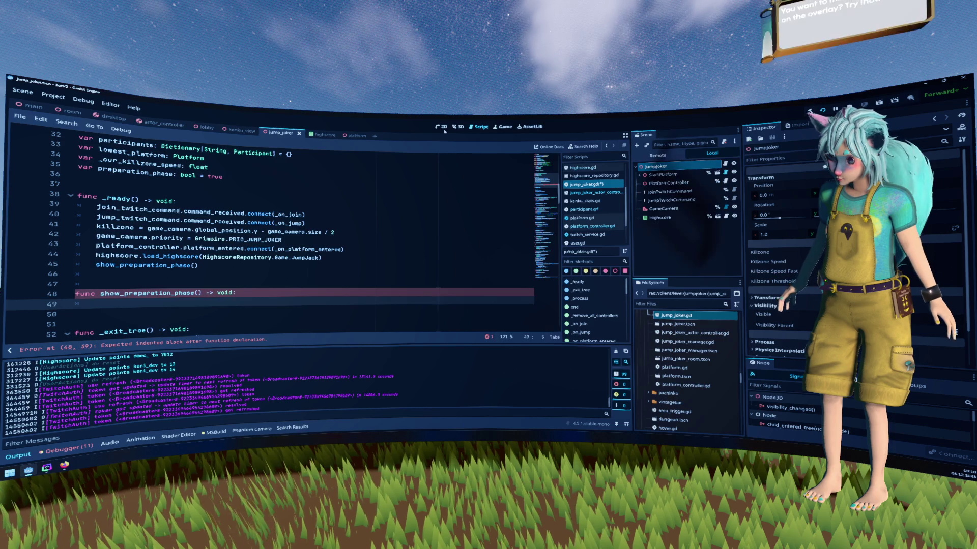
Show the jump_joker scene in the 2D editor, zoomed out to about 55.7% to reveal the HIGHSCORE panel.
key(ctrl+F1)
scroll(505, 222, right, 5)
scroll(505, 222, down, 2)
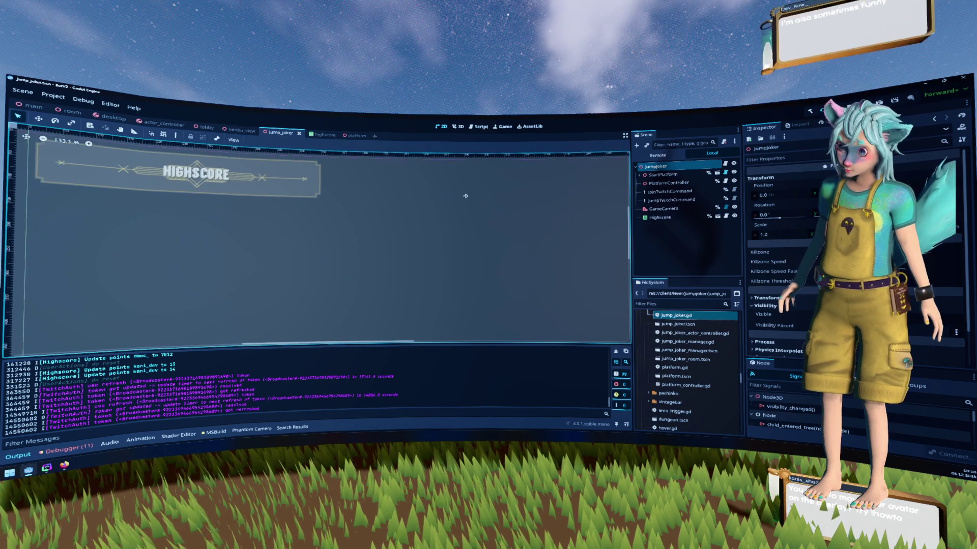
scroll(463, 202, down, 2)
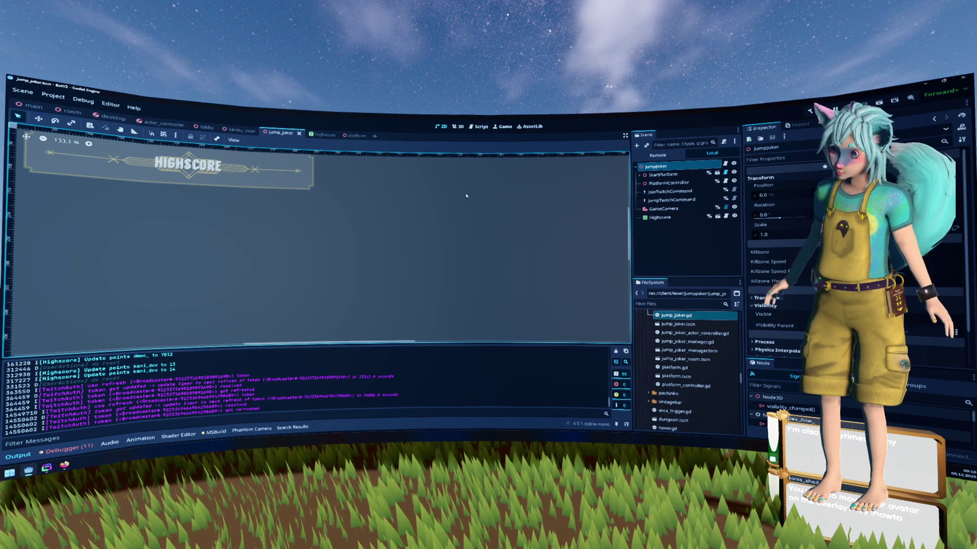
scroll(466, 195, down, 4)
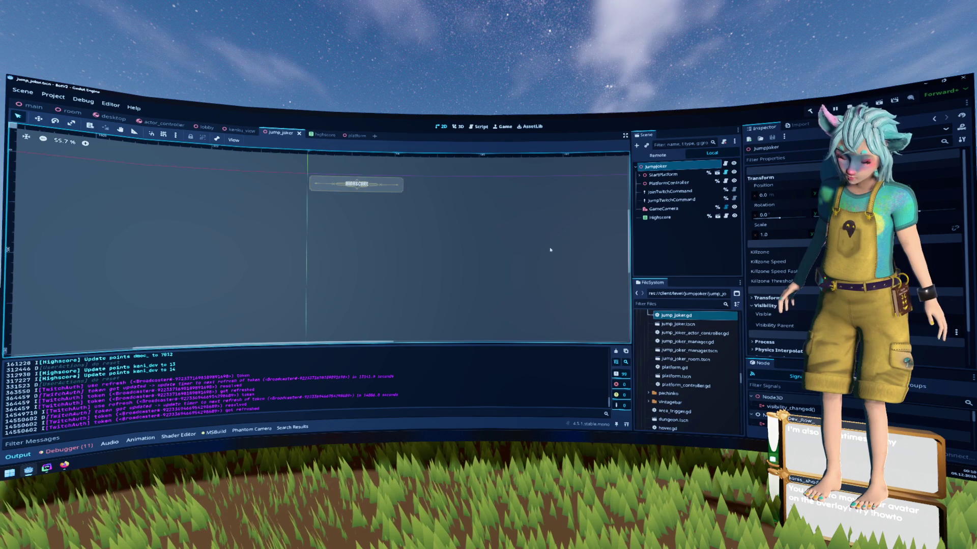
scroll(442, 226, right, 3)
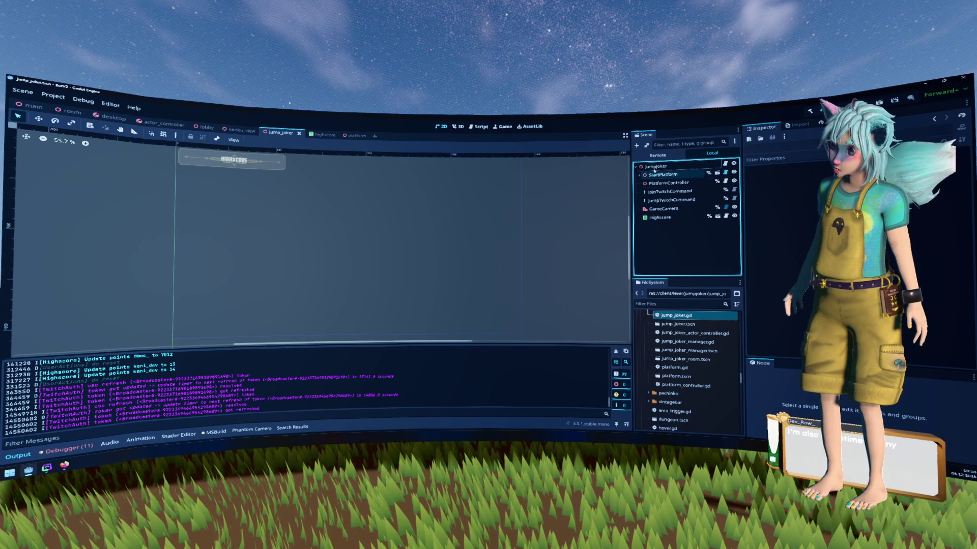
Add a PanelContainer as a child of the jumpjoker root node.
right_click(658, 166)
click(680, 181)
text(p)
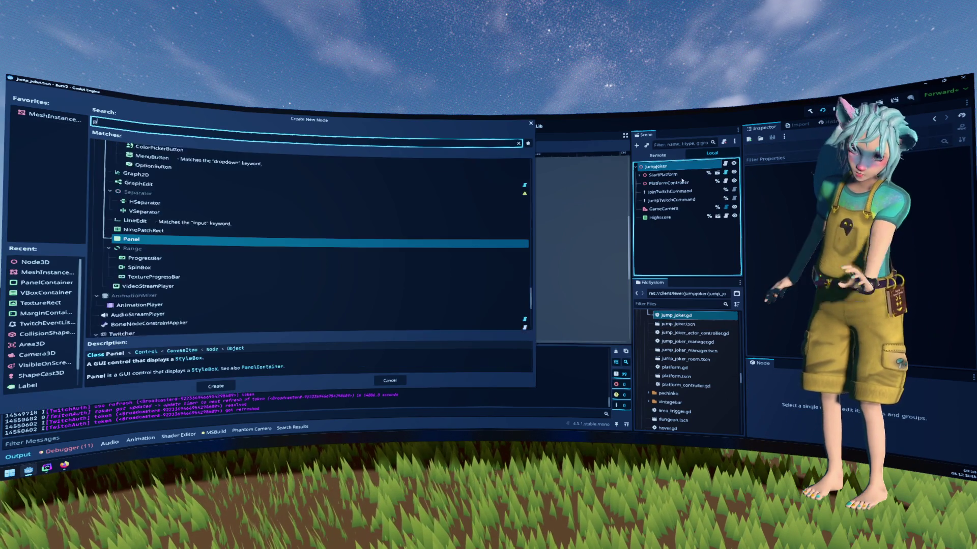
text(anel)
key(Down)
key(Return)
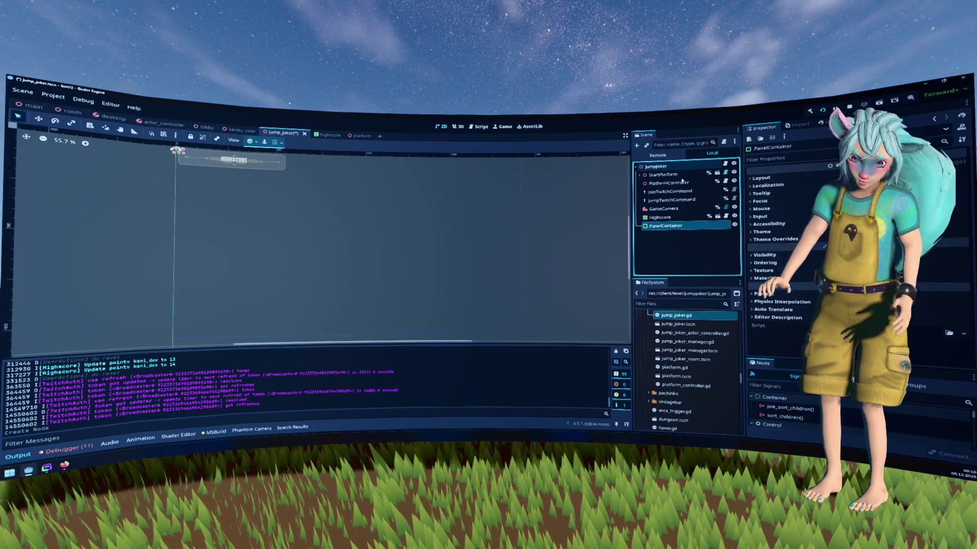
Add a Label and a TextureRect as children of the PanelContainer.
right_click(698, 225)
click(699, 231)
text(l)
key(Return)
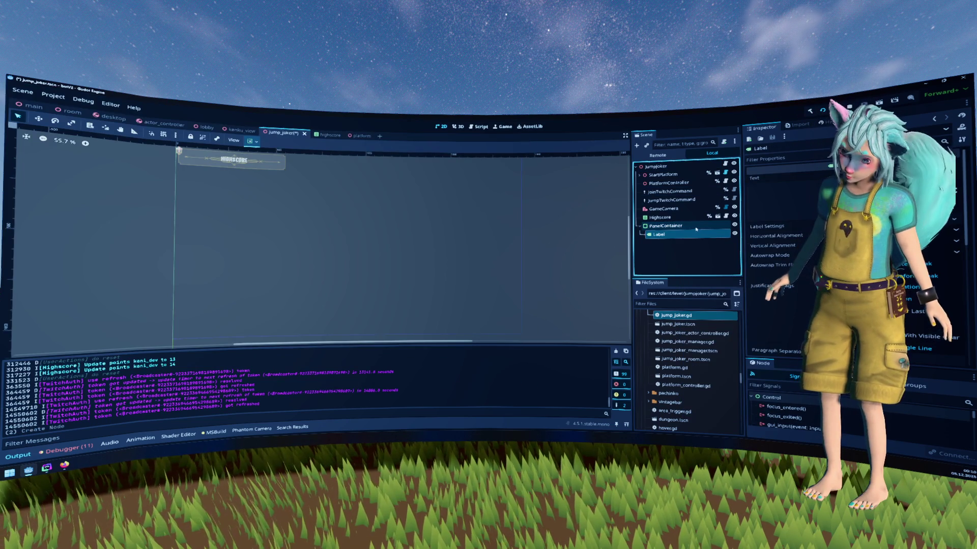
right_click(696, 227)
click(702, 231)
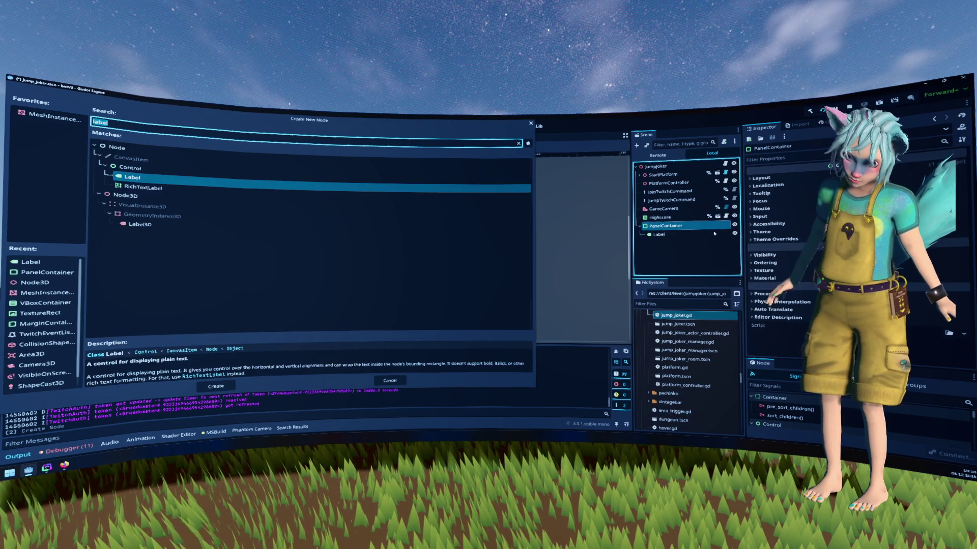
text(imag)
key(BackSpace)
key(BackSpace)
key(BackSpace)
text(text)
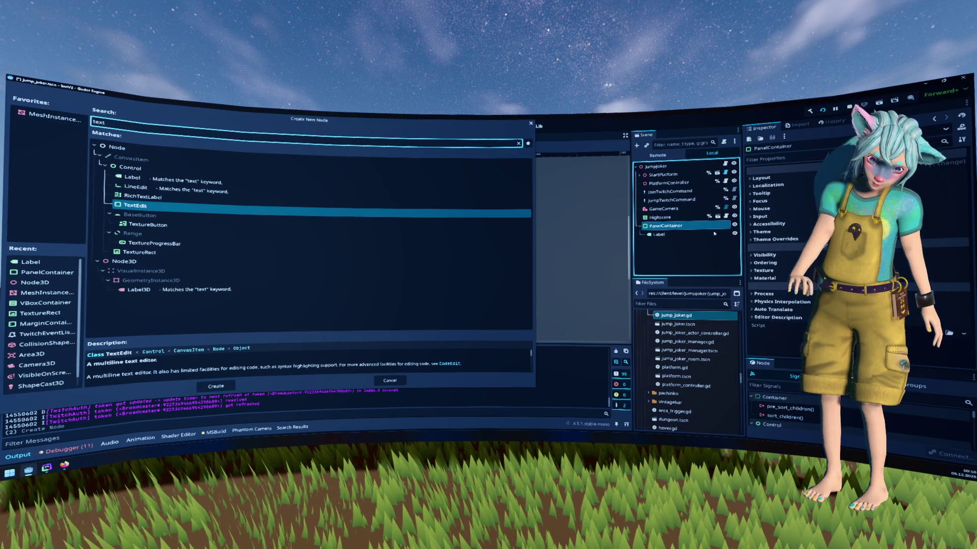
key(Down)
key(Down)
key(Down)
key(Return)
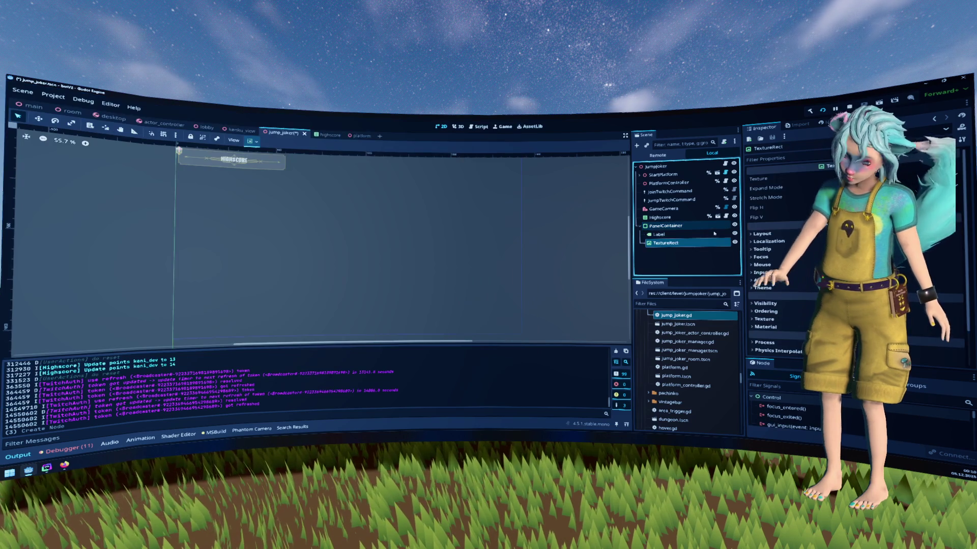
Nest the Label inside the TextureRect and anchor the PanelContainer to the Center preset.
drag(707, 236, 686, 243)
click(665, 226)
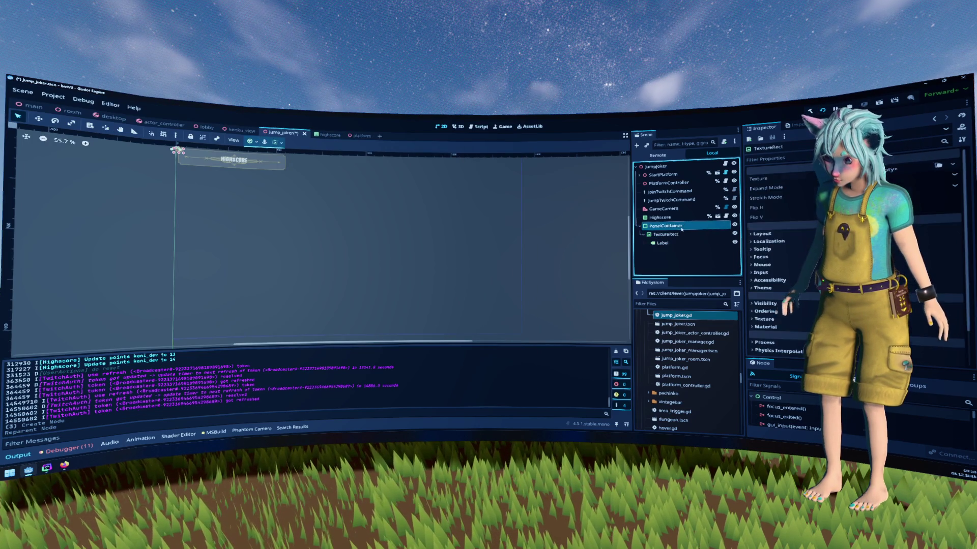
click(276, 142)
click(266, 171)
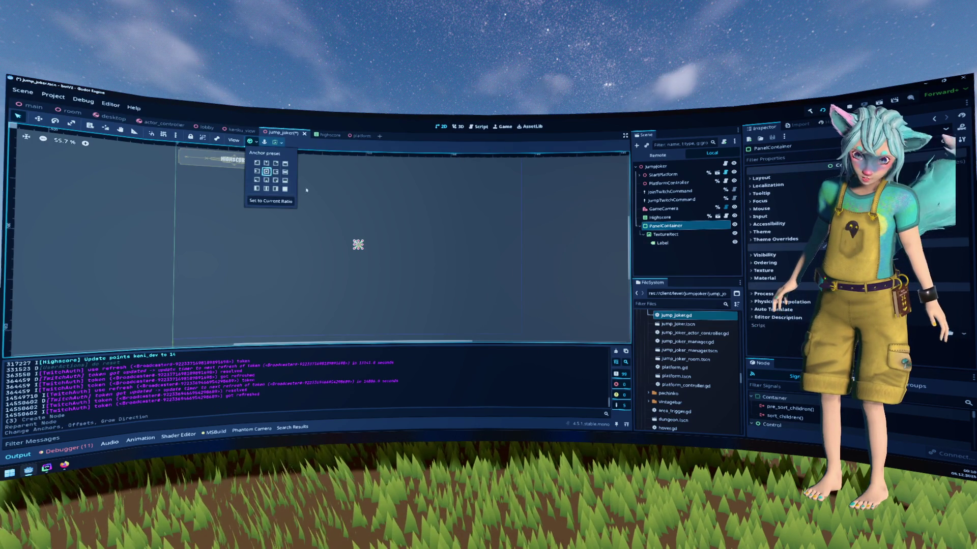
Fill in the Label's text to read 'Jump Jack Game was started' and frame it in view.
click(662, 243)
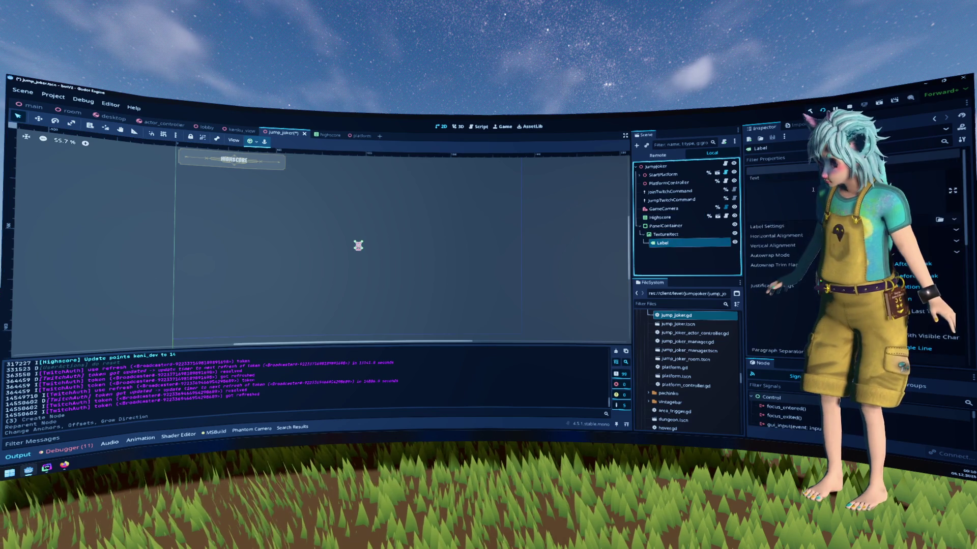
click(662, 242)
text(Pre)
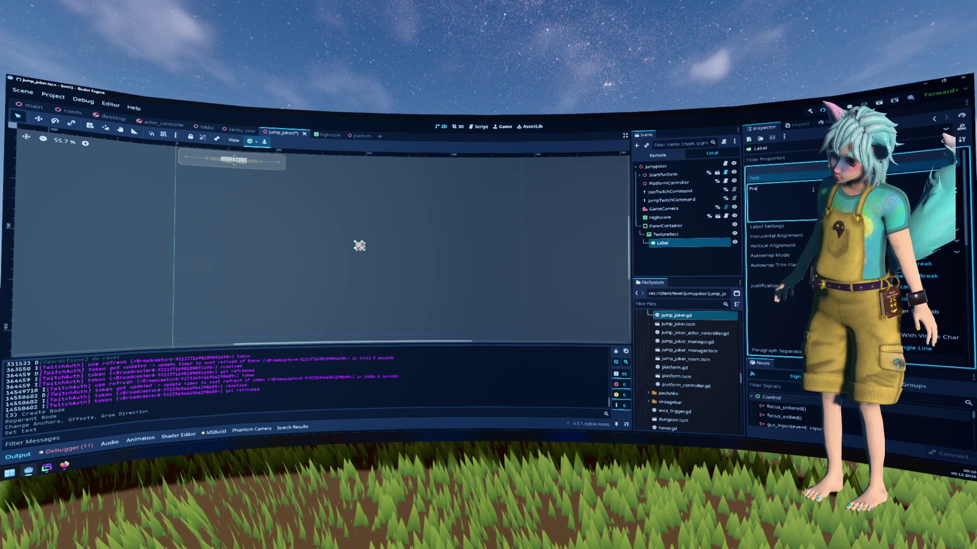
text(peratio)
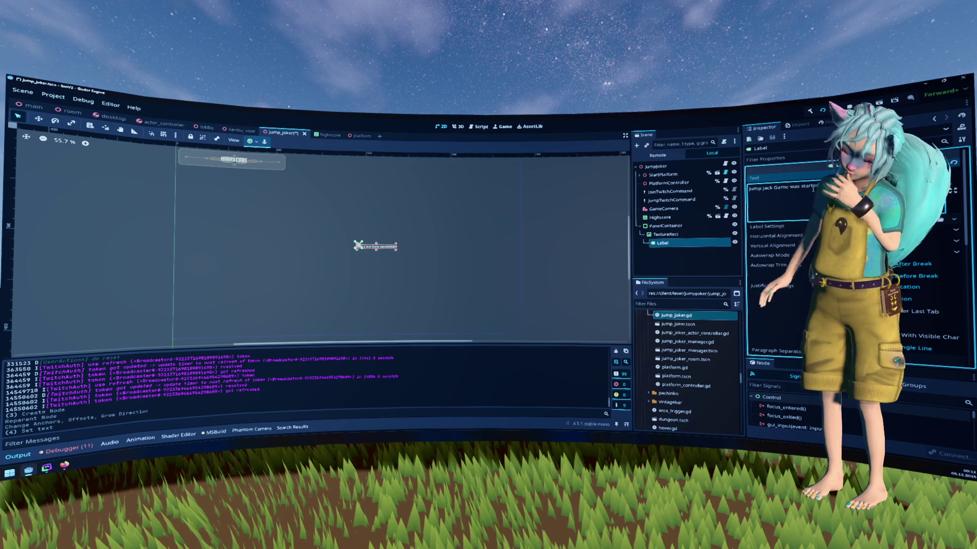
key(f)
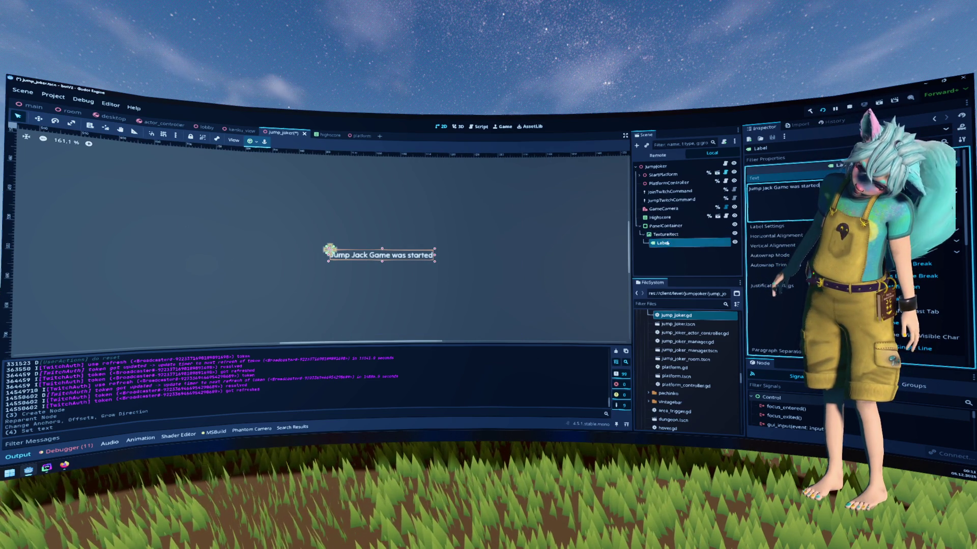
Quick Load the ornate gold panel image into the TextureRect's Texture.
click(659, 234)
click(953, 165)
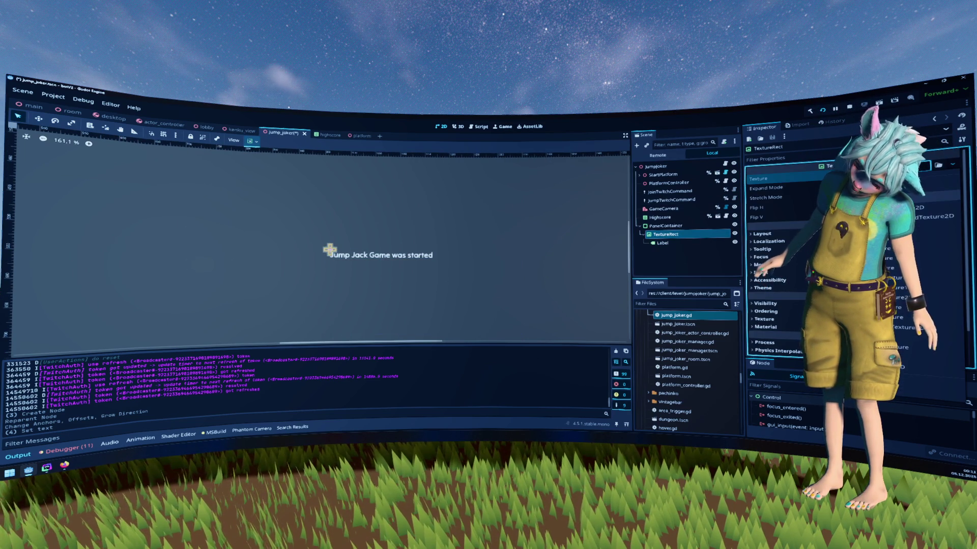
click(903, 382)
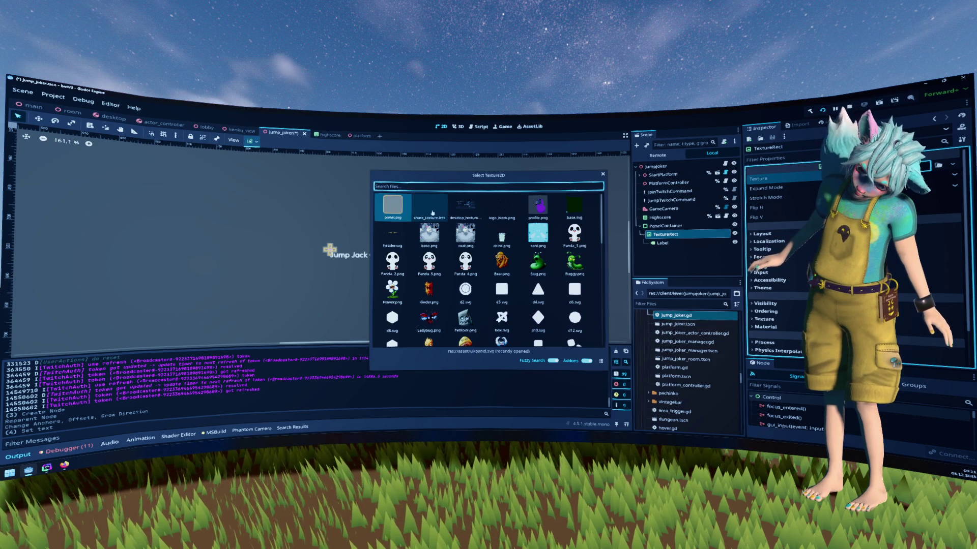
double_click(445, 208)
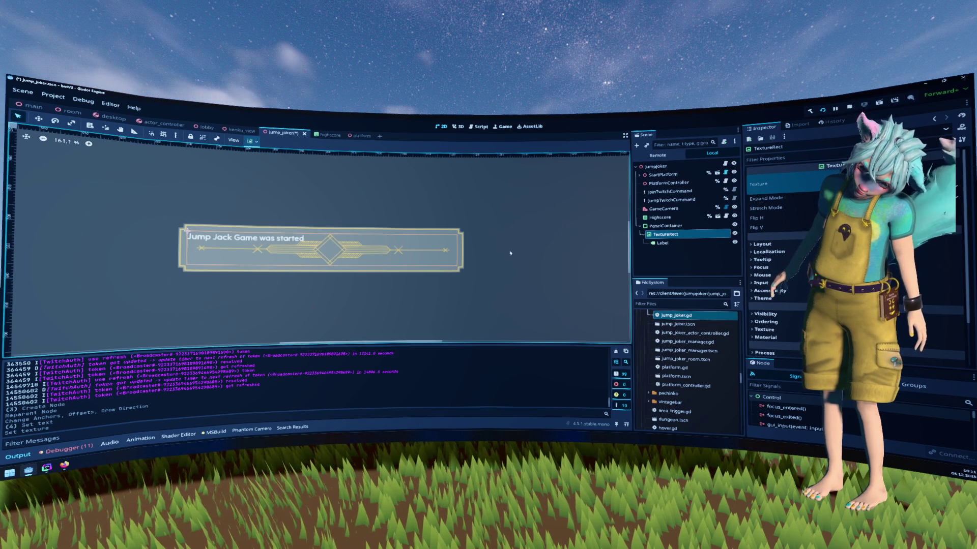
Center the Label and apply title_label_settings.tres for bold outlined title lettering.
click(662, 243)
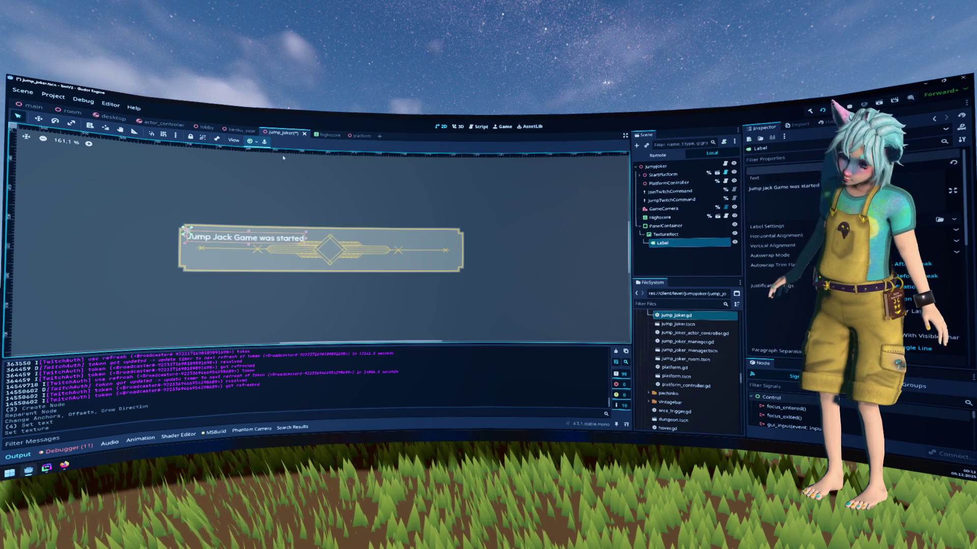
click(256, 142)
click(284, 177)
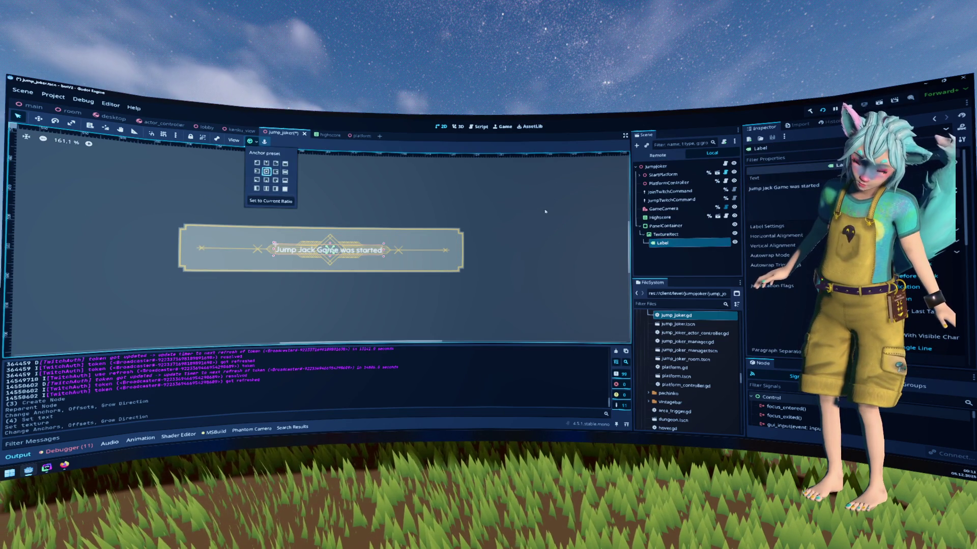
click(931, 255)
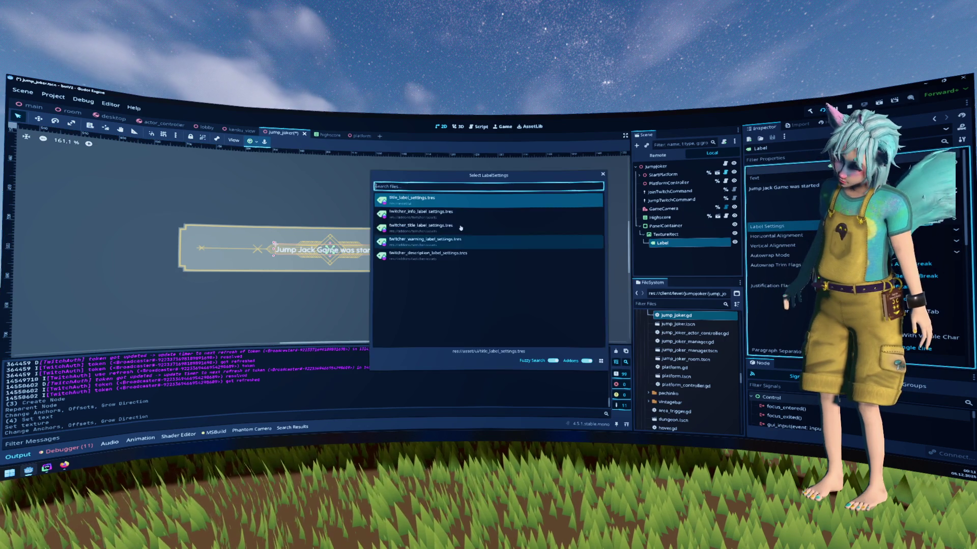
double_click(441, 243)
click(512, 253)
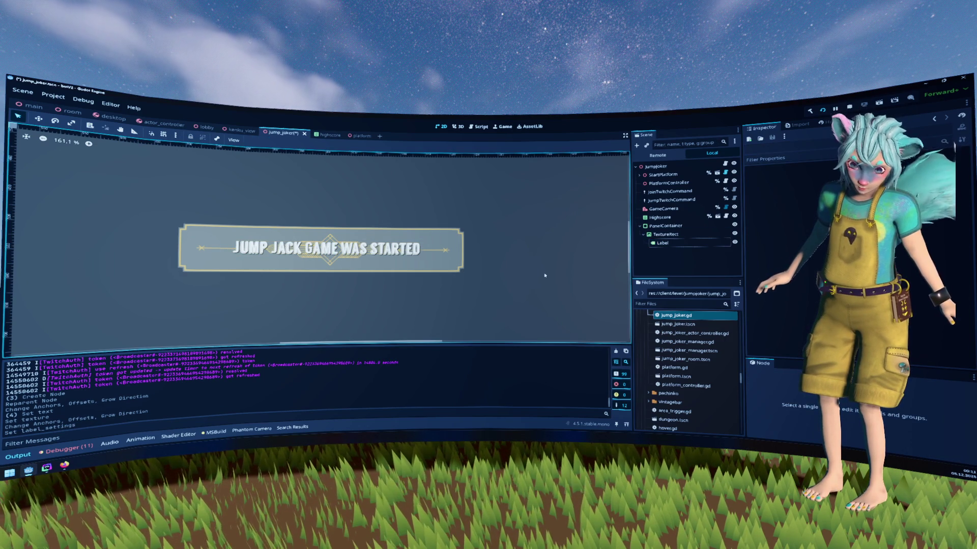
scroll(525, 255, down, 2)
scroll(489, 235, down, 4)
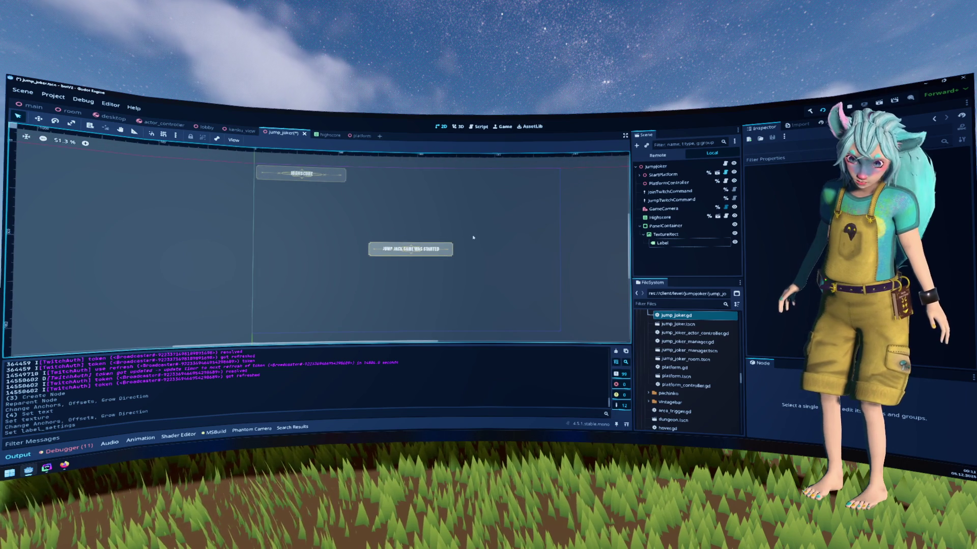
right_click(692, 230)
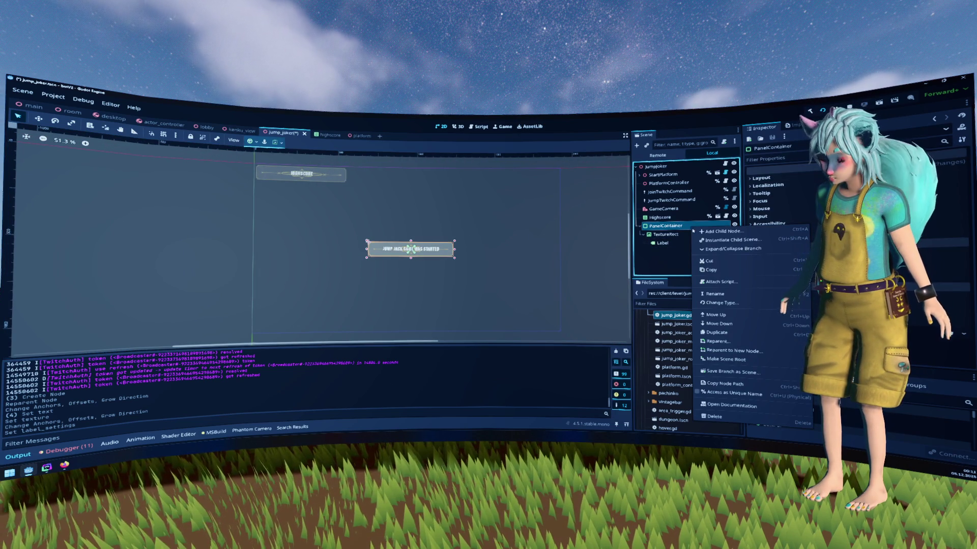
Add a VBoxContainer under PanelContainer, move the TextureRect into it, and add a new Label.
click(705, 232)
text(vbox)
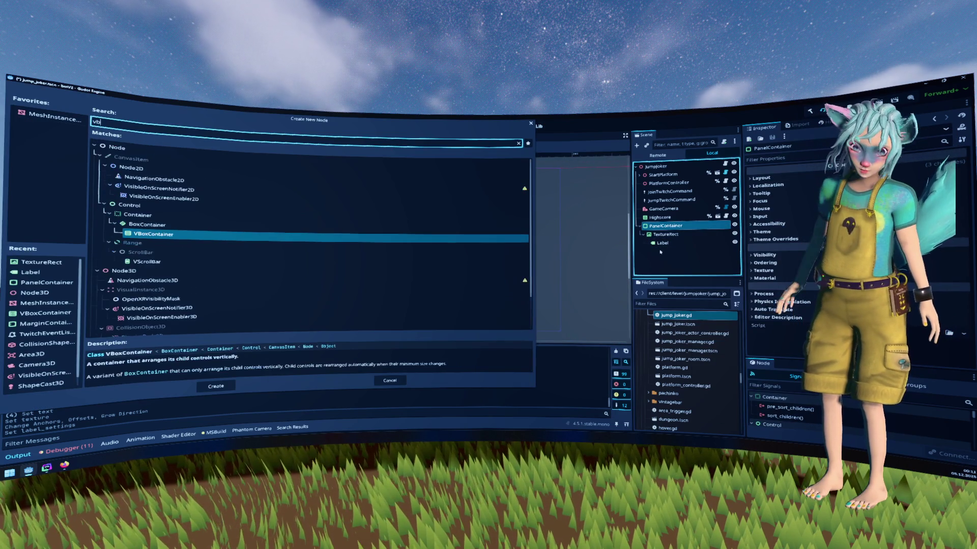
key(Return)
drag(661, 235, 667, 252)
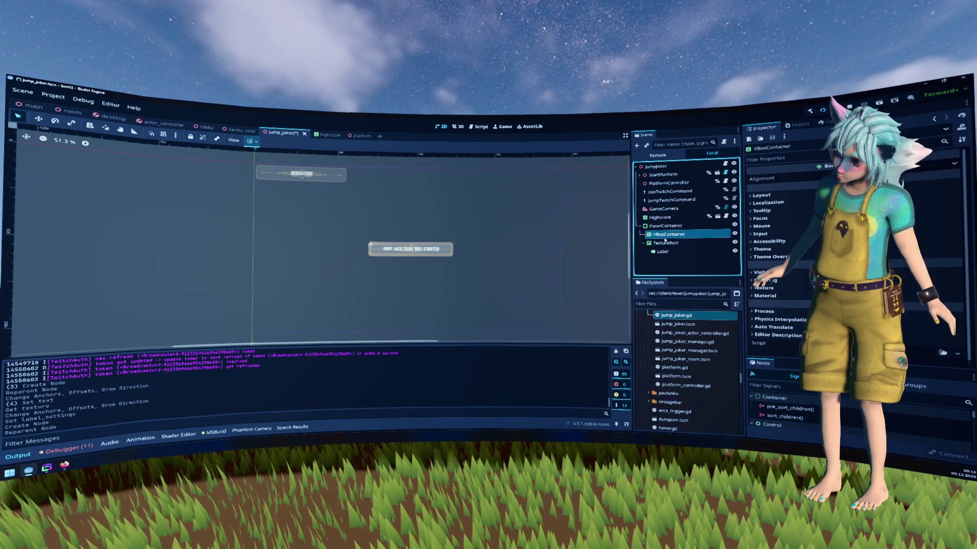
right_click(685, 234)
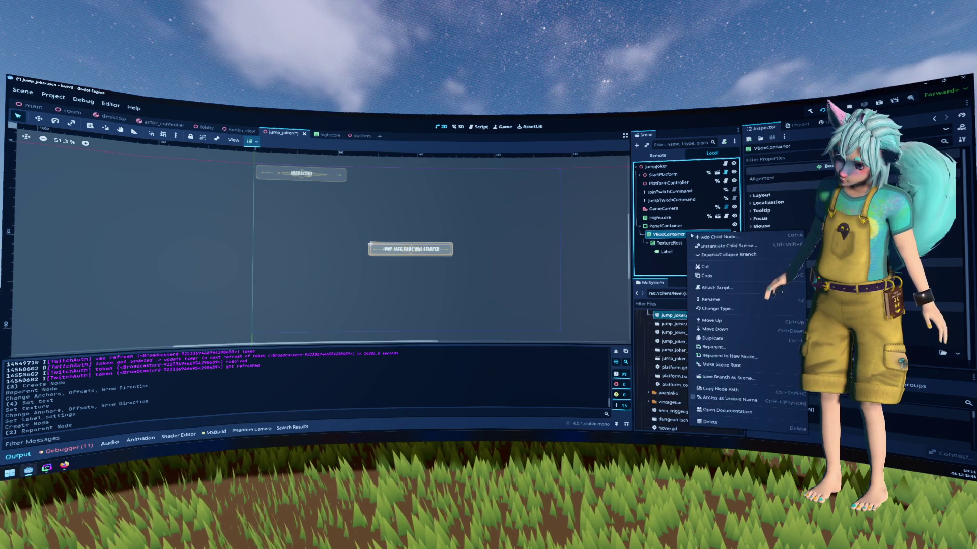
click(695, 237)
text(label)
key(Return)
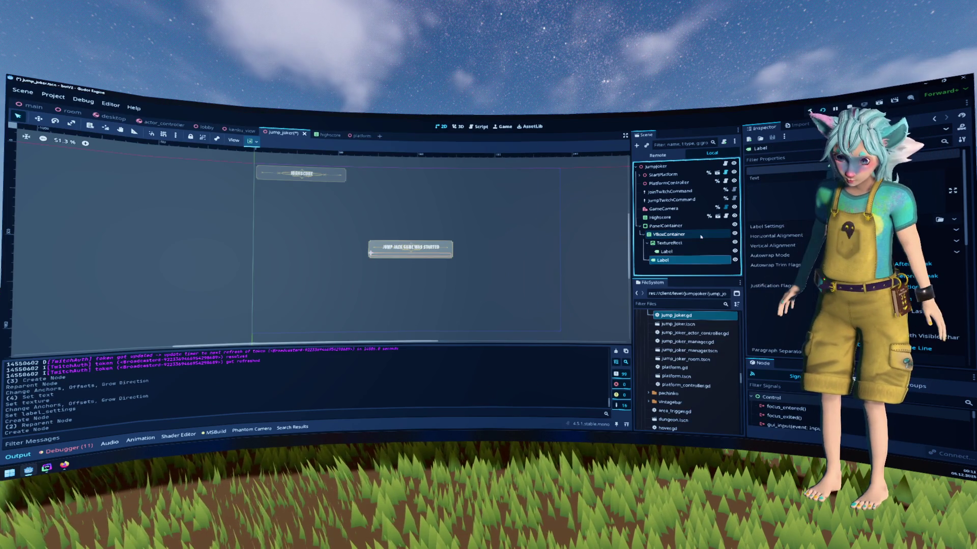
Type the join and jump instructions, ending '<power: 20 to 100> - jump to the heighest platform.'.
click(791, 209)
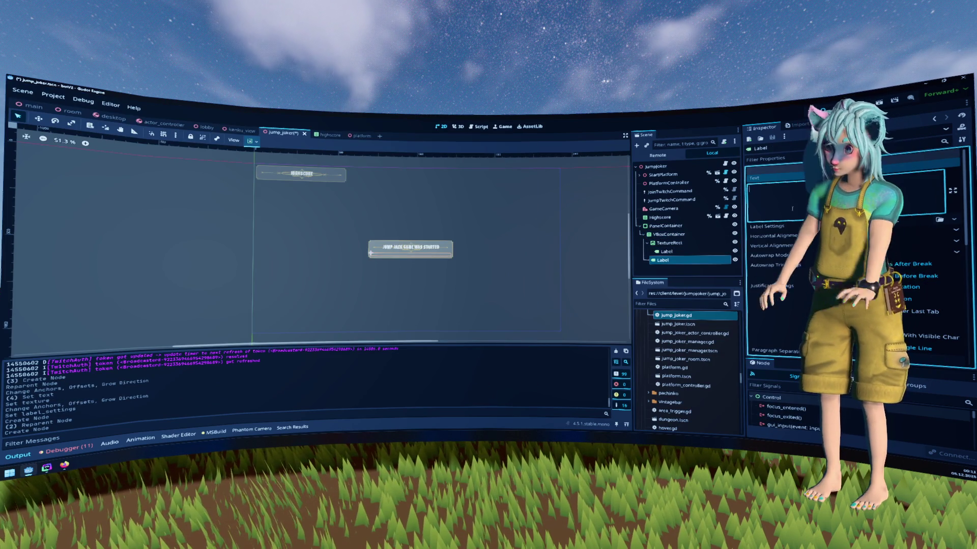
text((join)
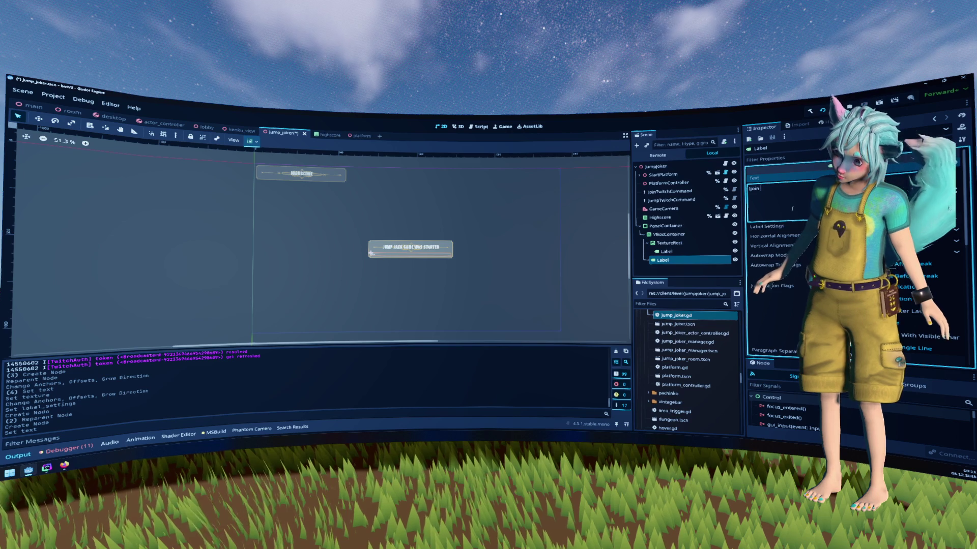
text(to participate.)
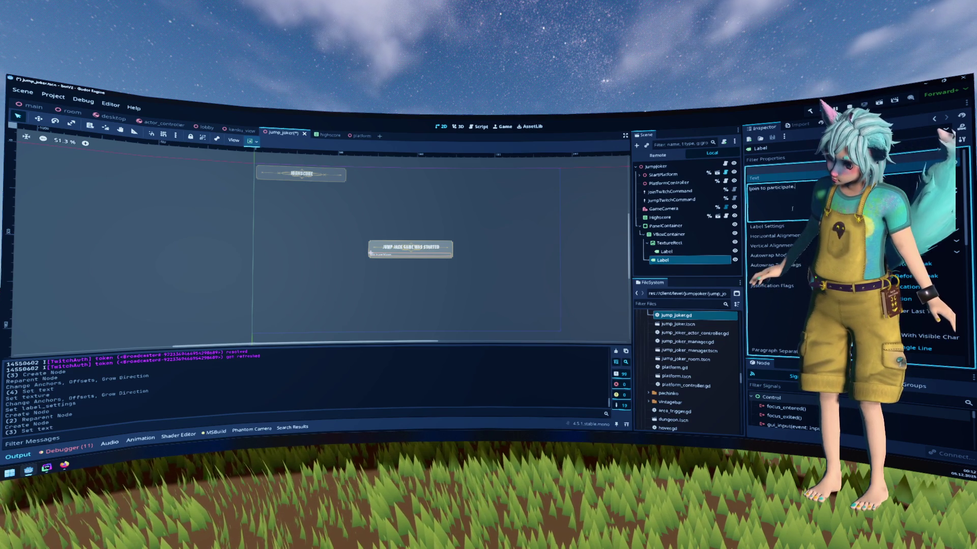
key(Return)
text(jum)
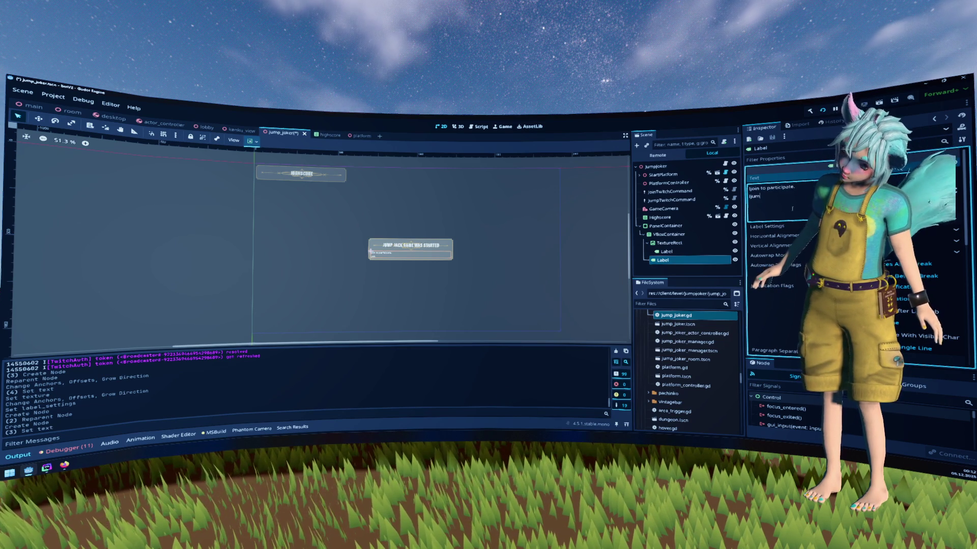
text(p )
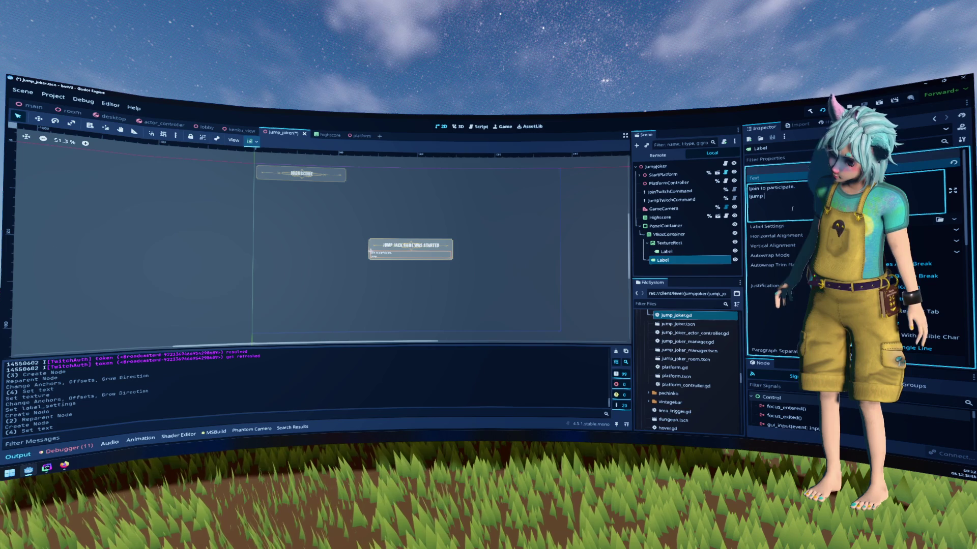
text(to)
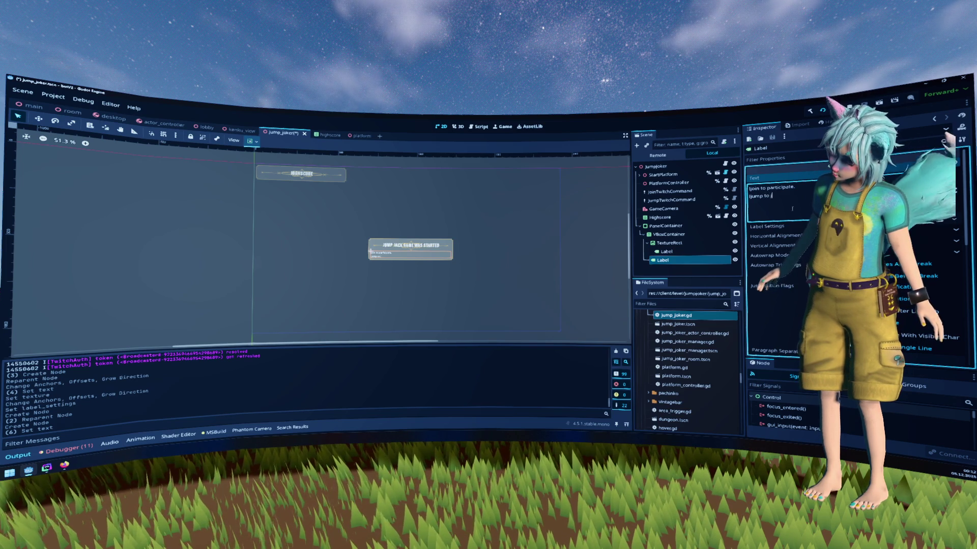
key(BackSpace)
key(BackSpace)
key(BackSpace)
key(BackSpace)
text(a)
text(angle>)
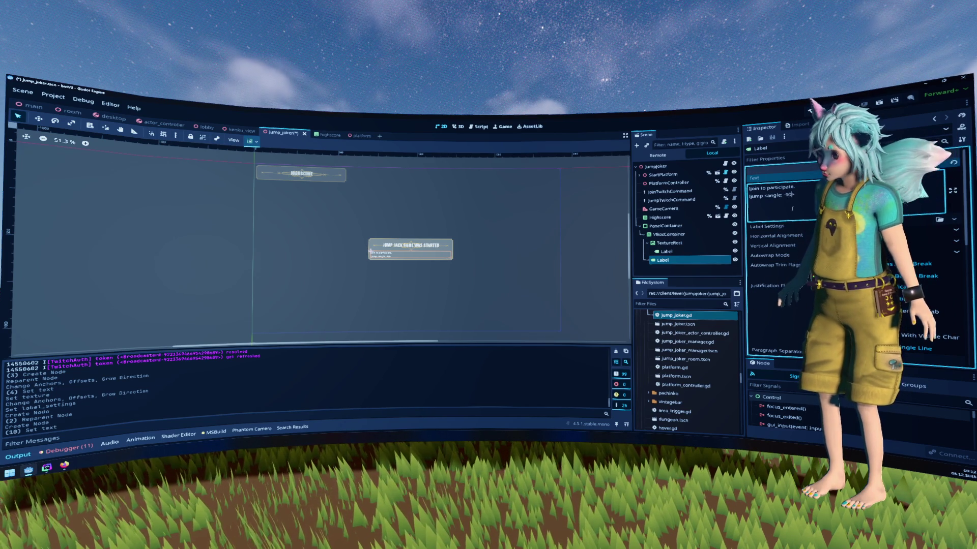
text(90>)
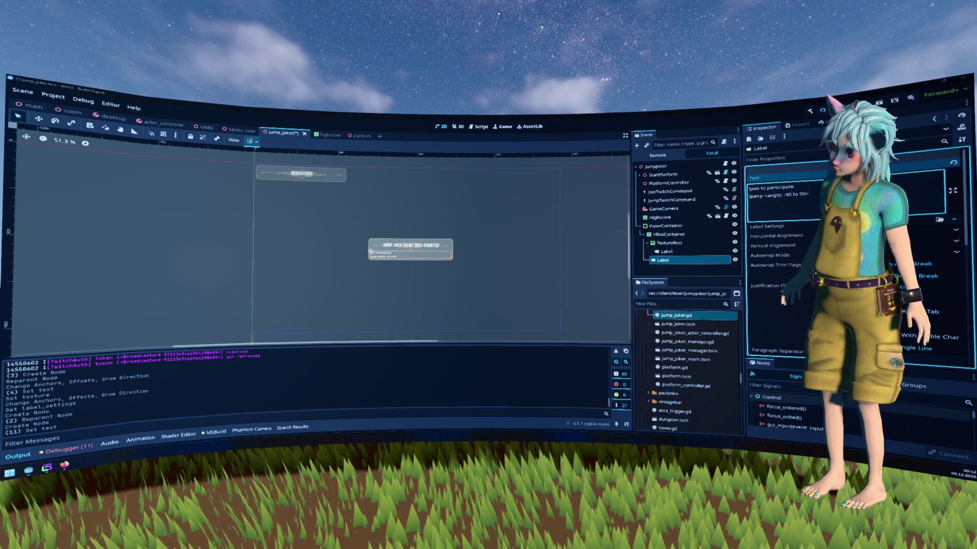
text( <power: 20 to 100> - jump to the heighest platform.)
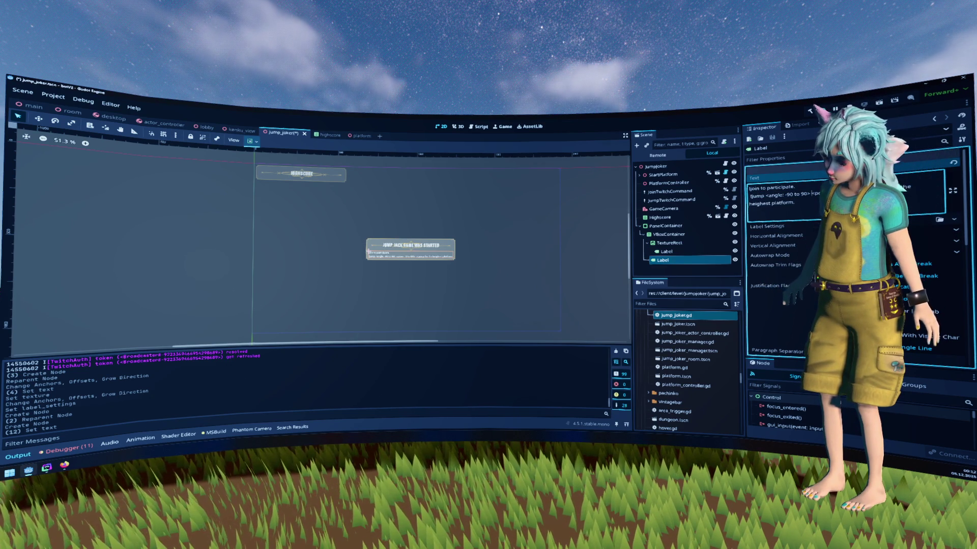
Add blank lines and a further line starting 'When you reach rock bottom you are'.
click(795, 203)
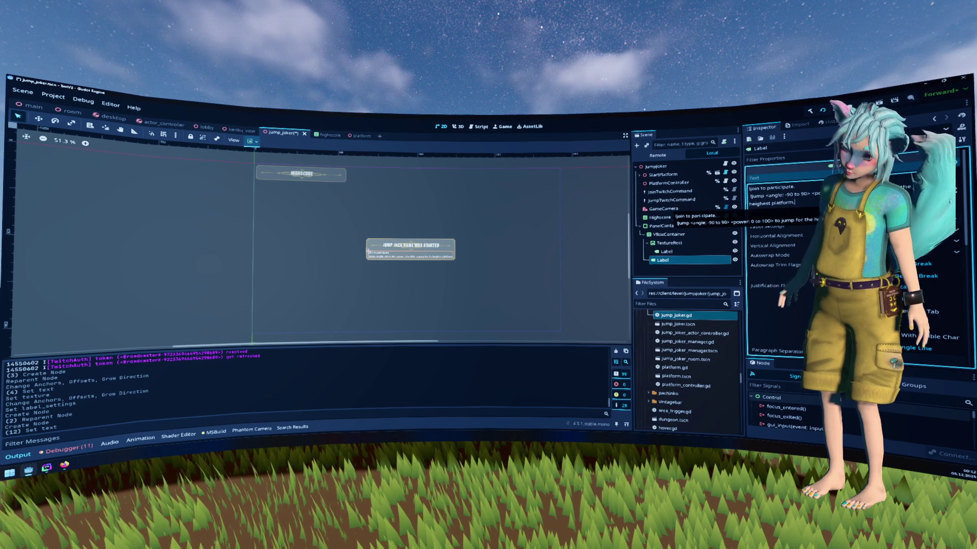
key(Return)
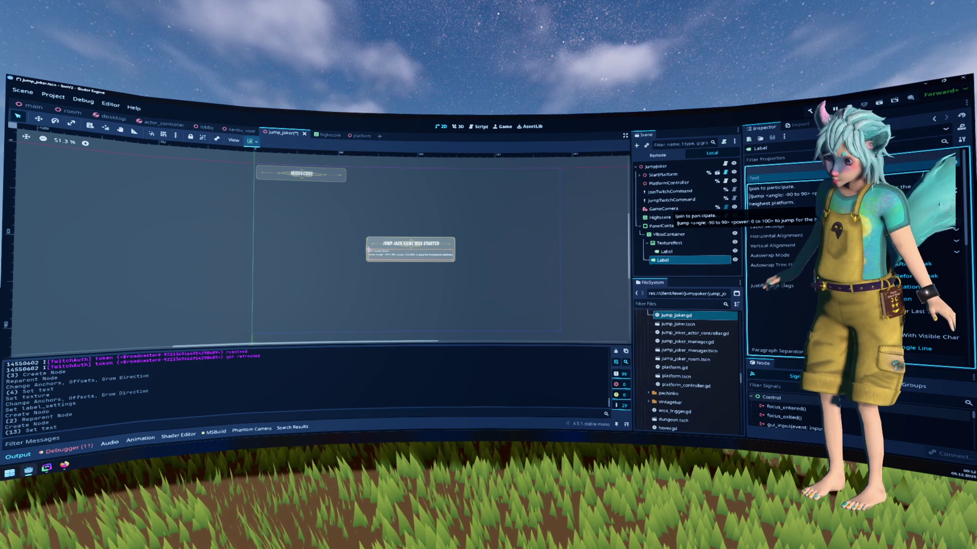
key(Return)
key(Return)
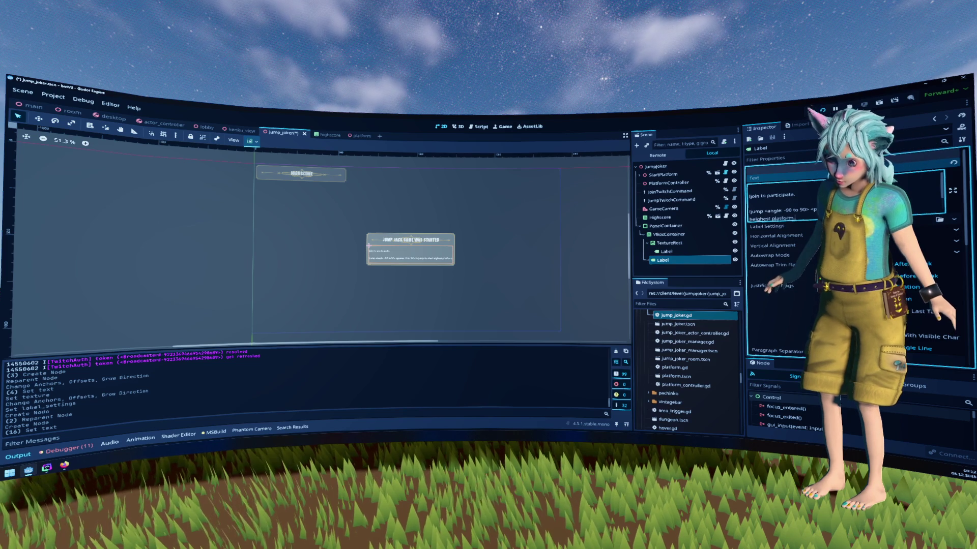
key(Return)
key(Return)
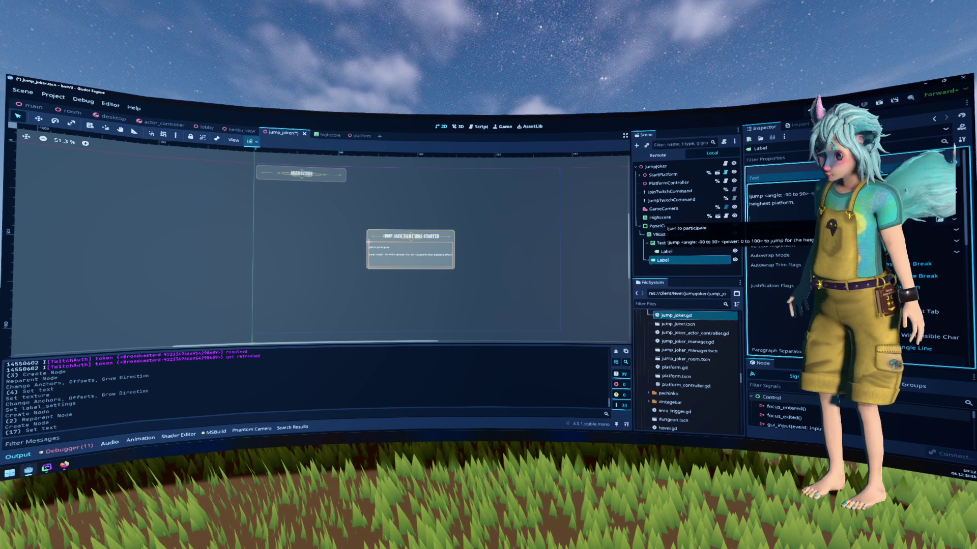
text(When you)
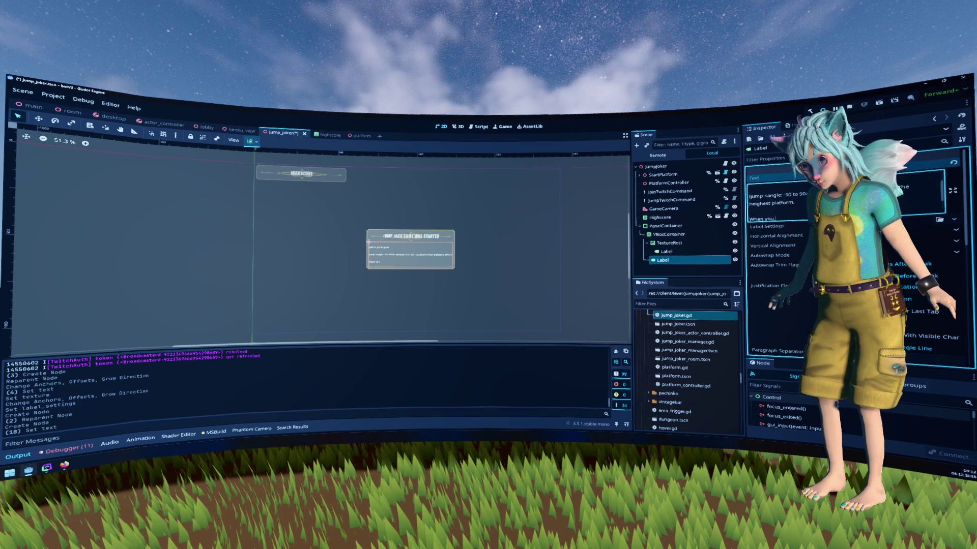
text(r)
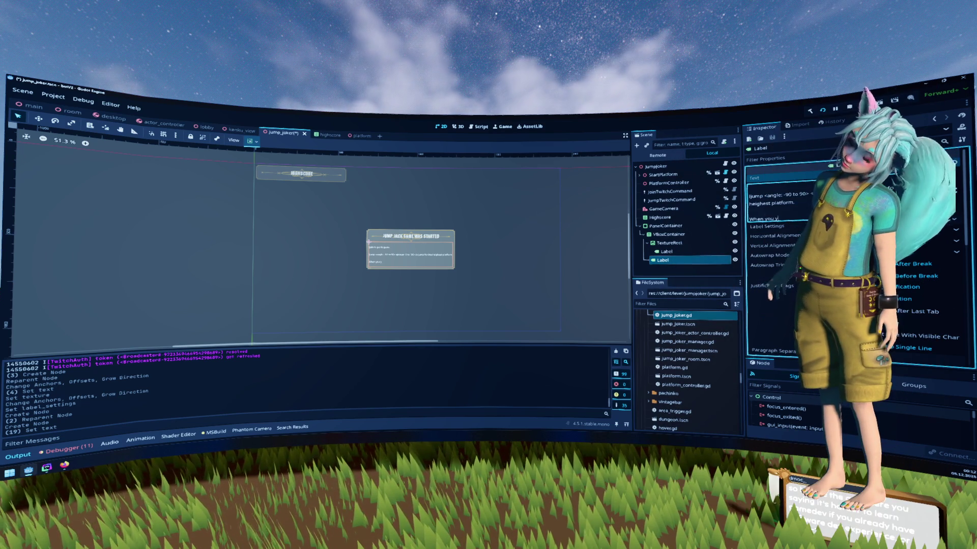
text(oach rock b)
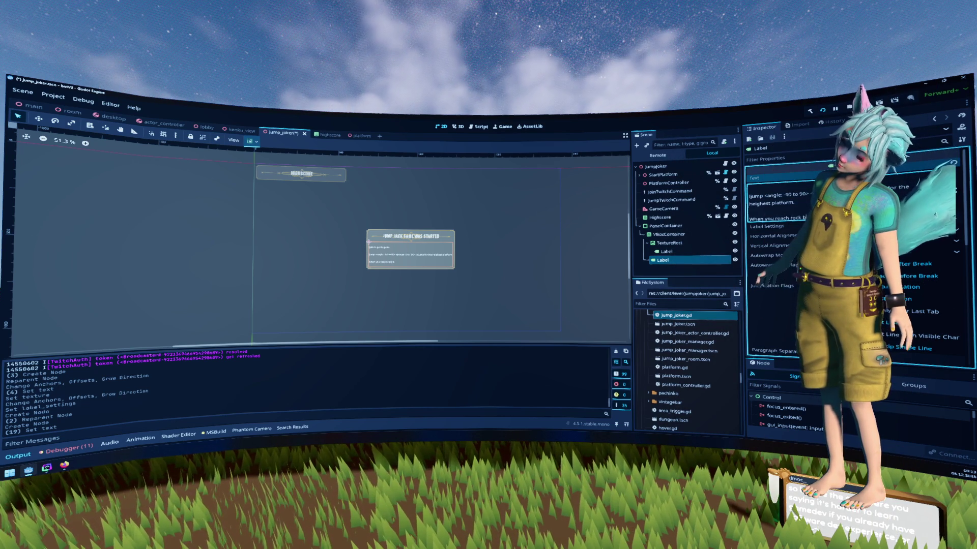
text(ottom you are)
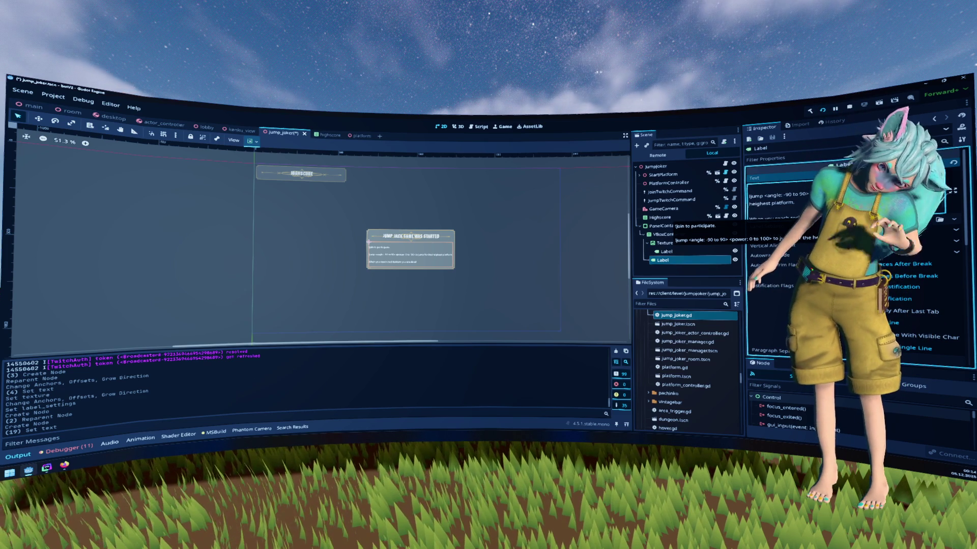
Zoom into the label panel in the 2D viewport.
scroll(417, 257, up, 5)
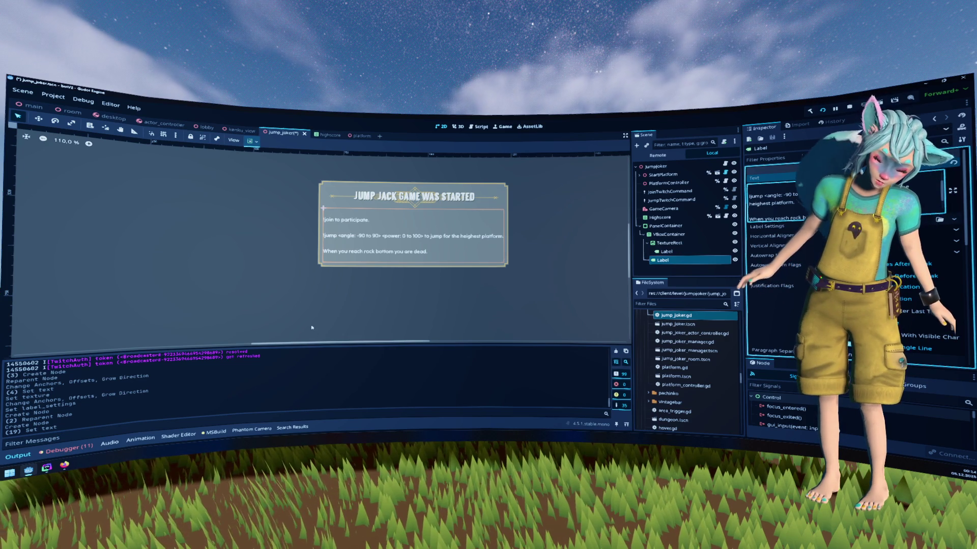
scroll(402, 206, up, 1)
scroll(401, 206, up, 3)
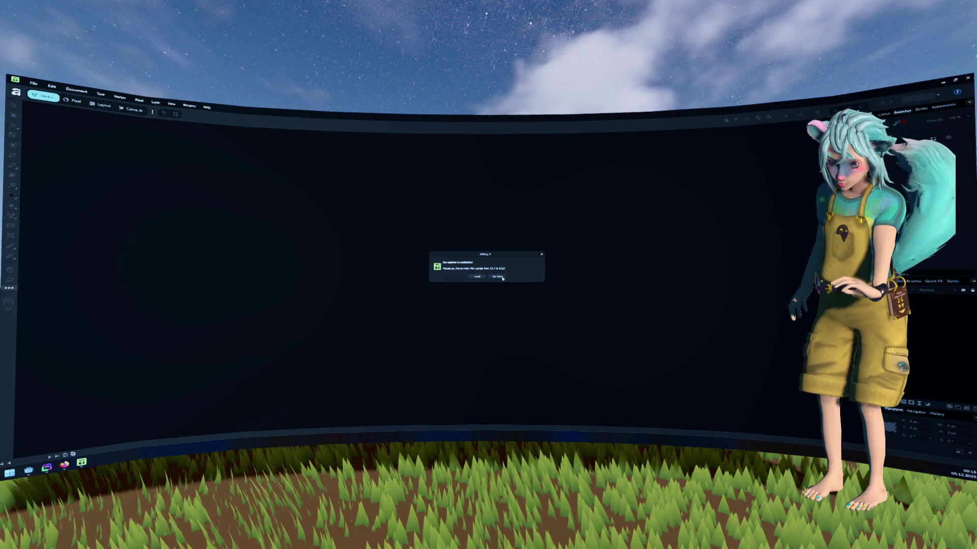
Skip the update, open ui_theme.af from recent documents, and add a blank page fitted to view.
click(502, 278)
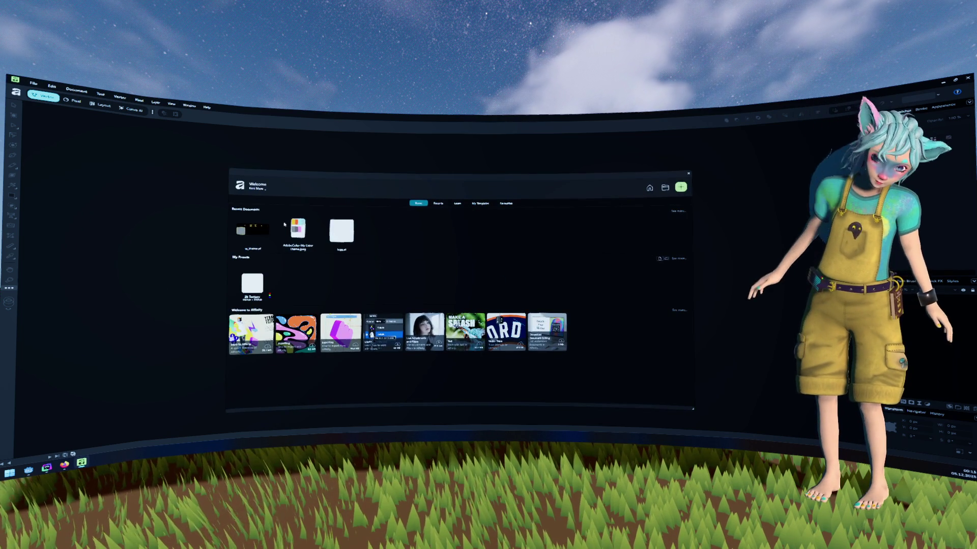
click(252, 231)
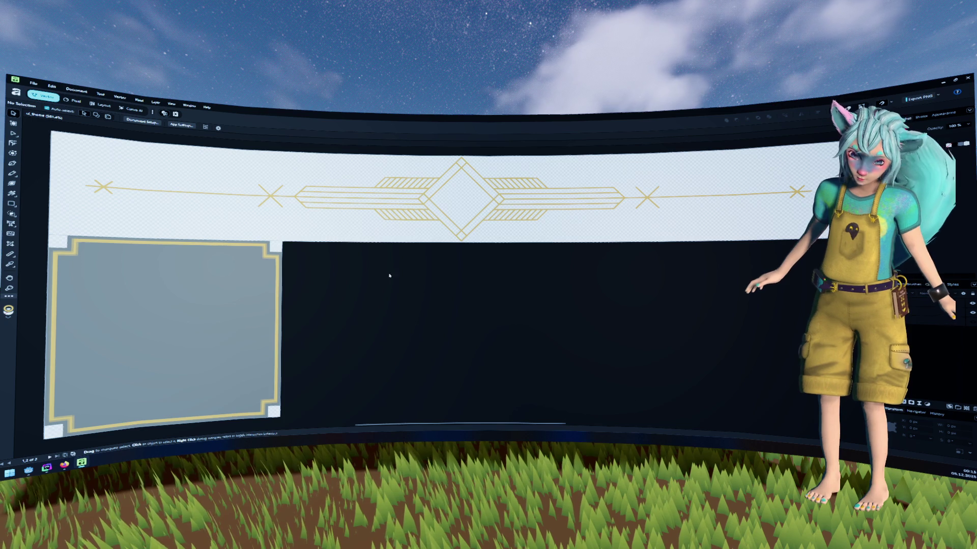
click(78, 90)
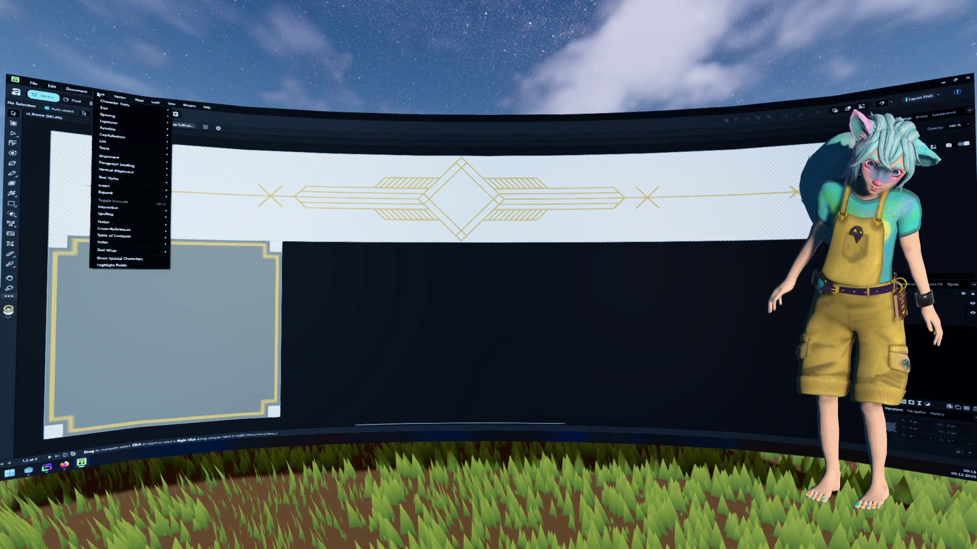
mouse_move(174, 113)
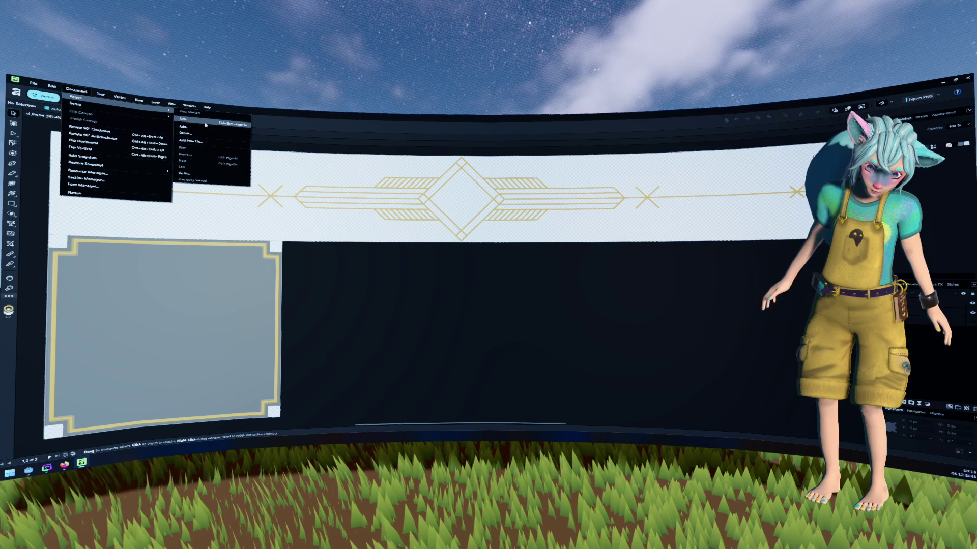
click(205, 124)
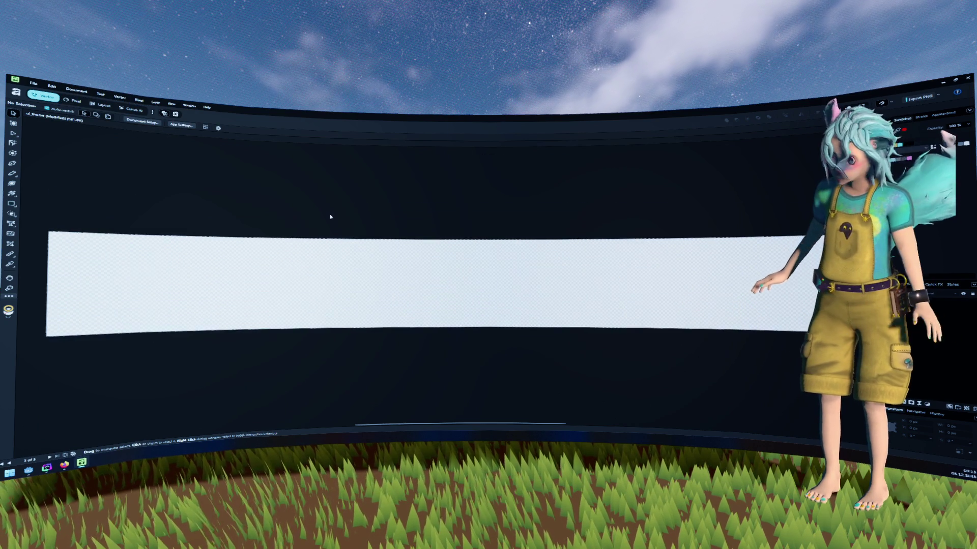
scroll(329, 216, down, 5)
scroll(299, 198, up, 5)
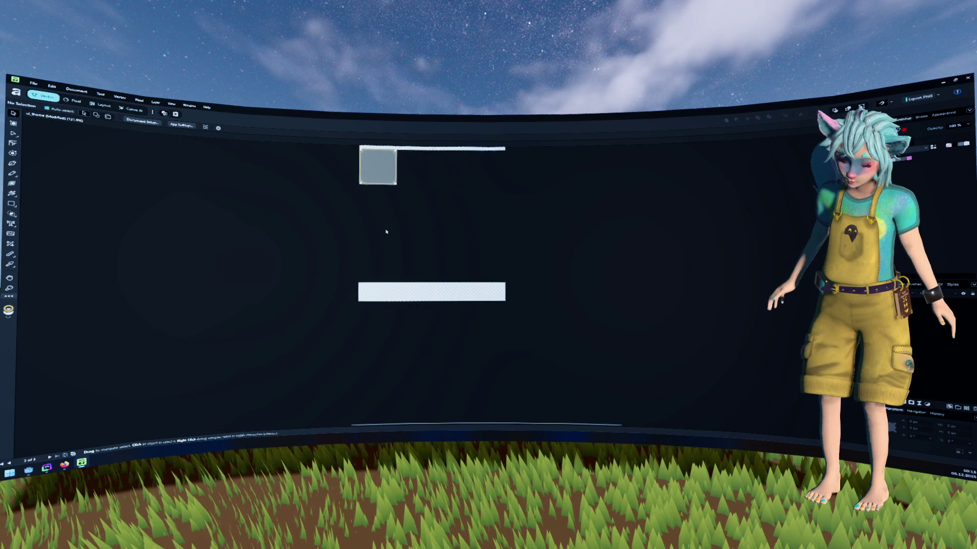
key(ctrl+0)
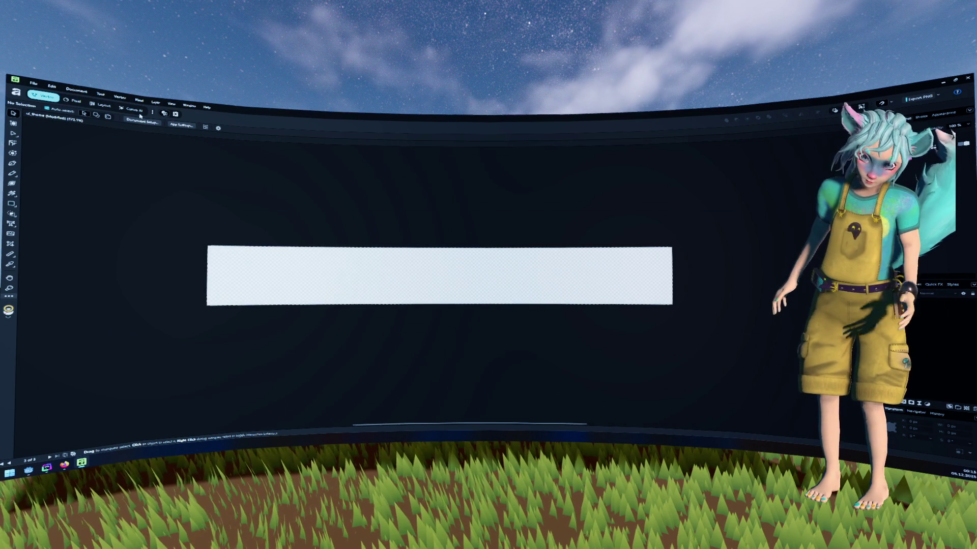
Set the new page's width and height to equal values in Document Setup, making it square.
click(76, 90)
mouse_move(98, 106)
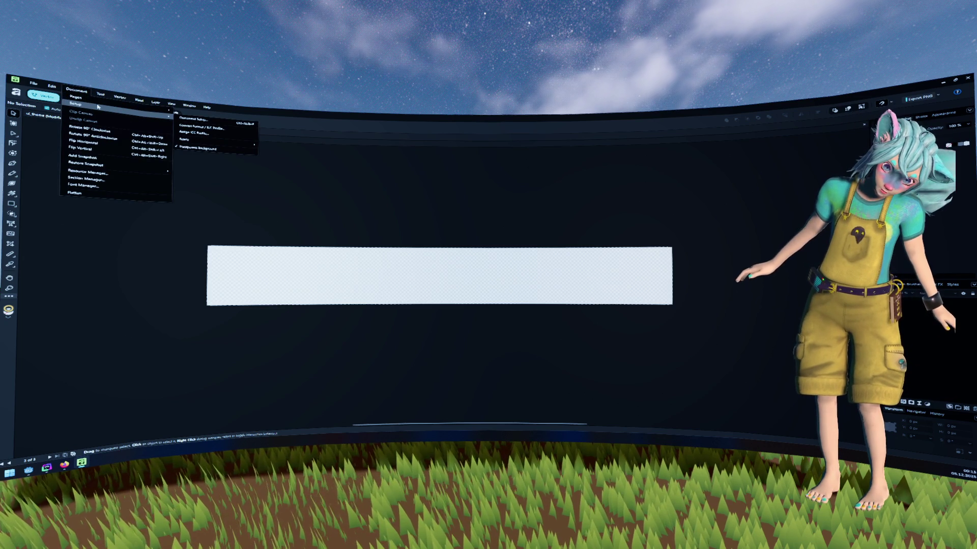
click(195, 119)
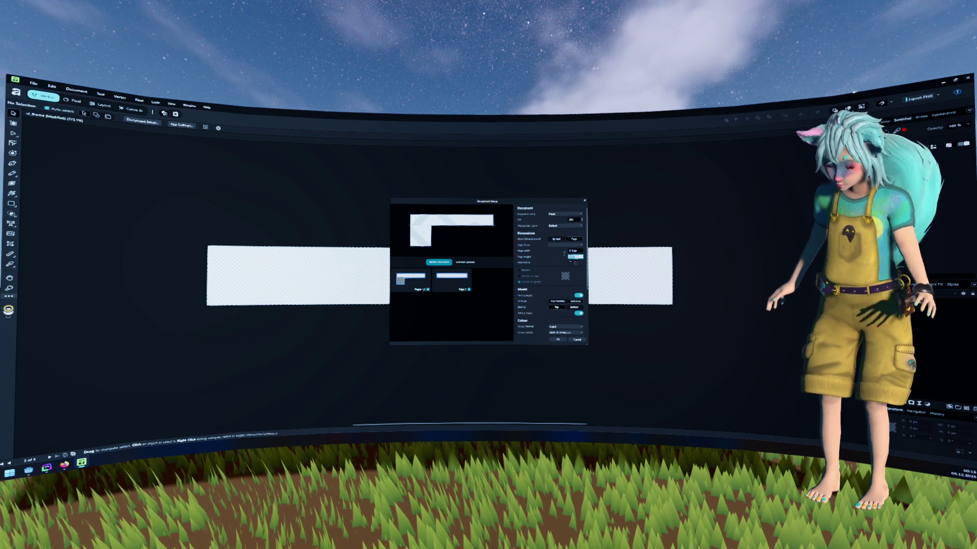
key(Return)
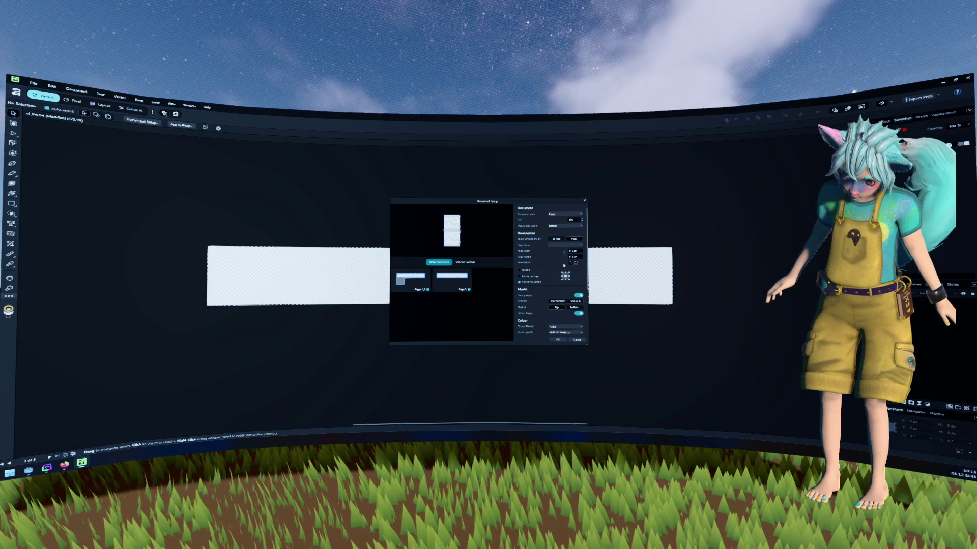
click(559, 341)
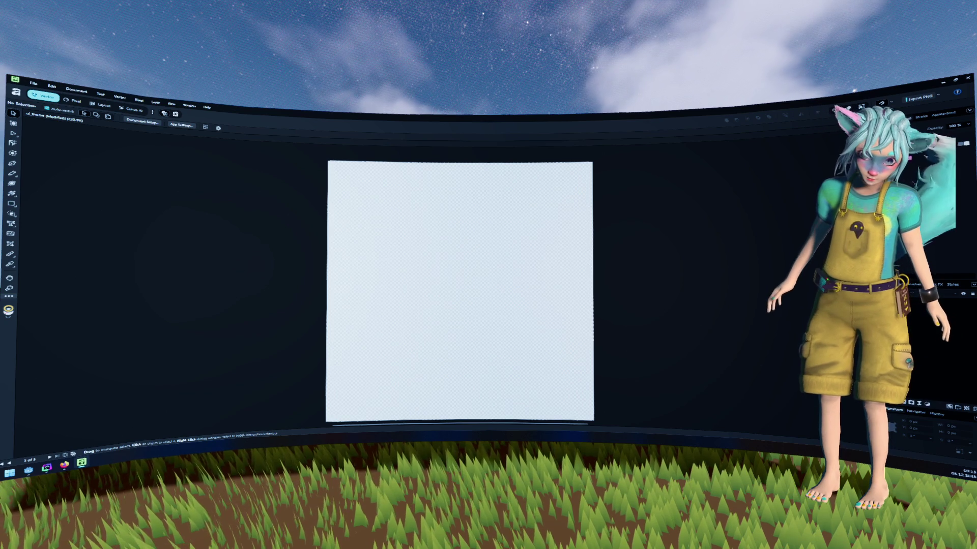
click(171, 103)
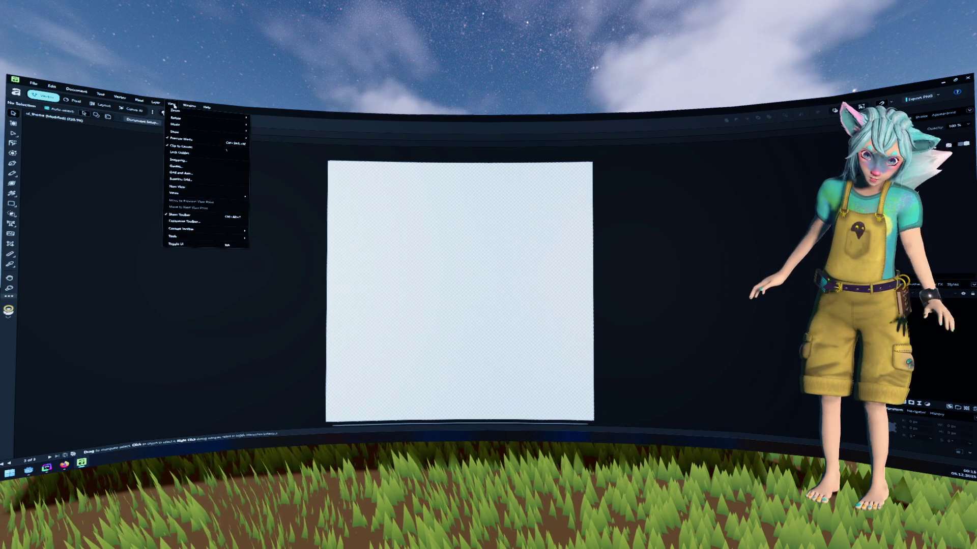
Review the Guides and Snapping settings, closing both without changes.
click(204, 166)
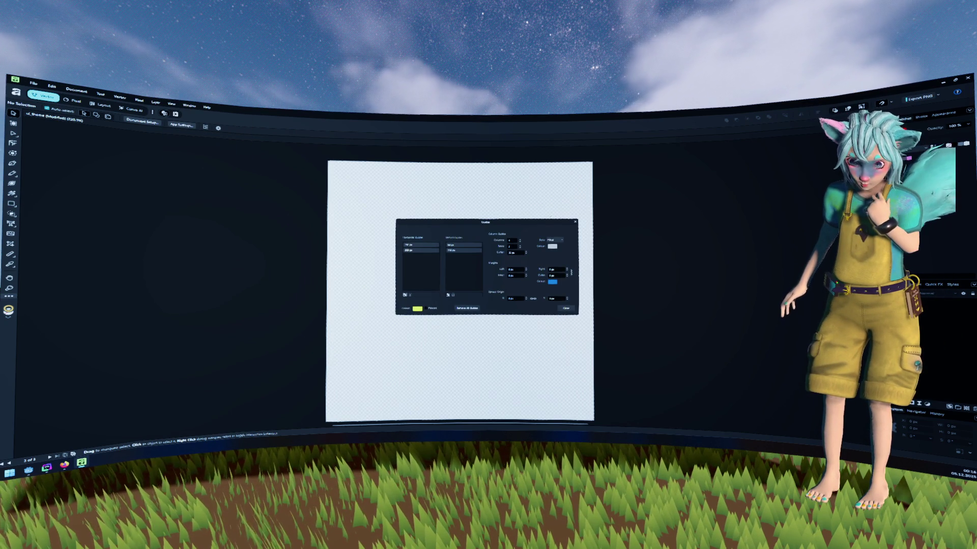
key(Escape)
click(155, 102)
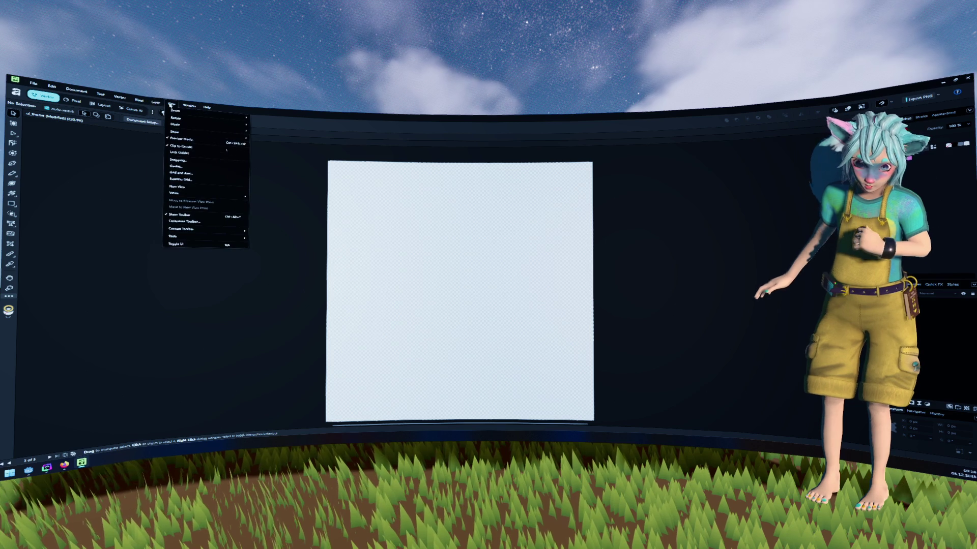
click(198, 160)
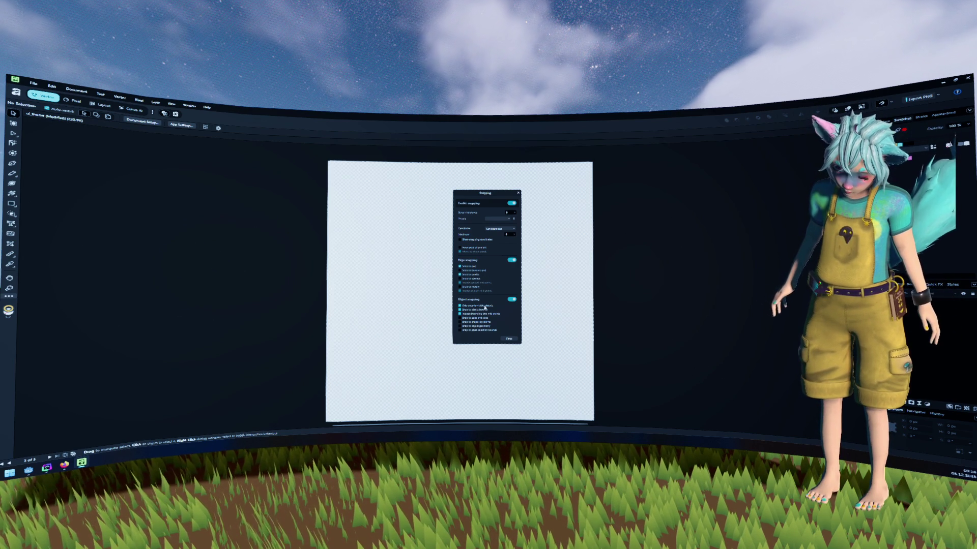
click(518, 194)
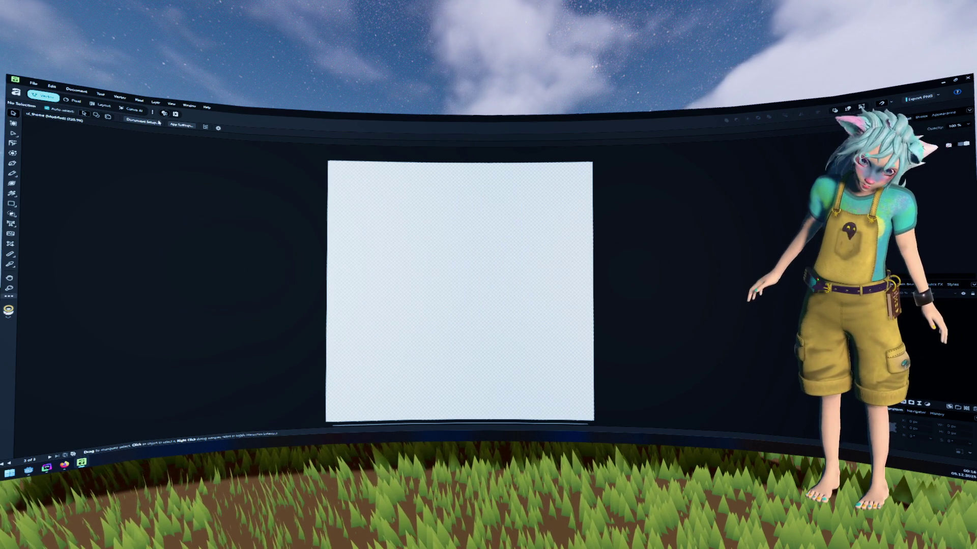
Turn on View > Show > Grid over the page.
click(172, 104)
mouse_move(249, 198)
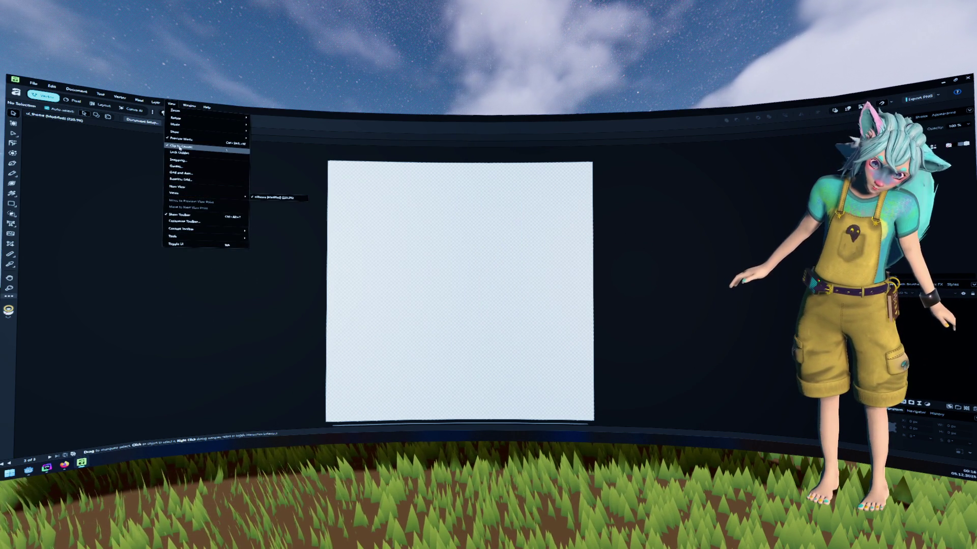
mouse_move(244, 133)
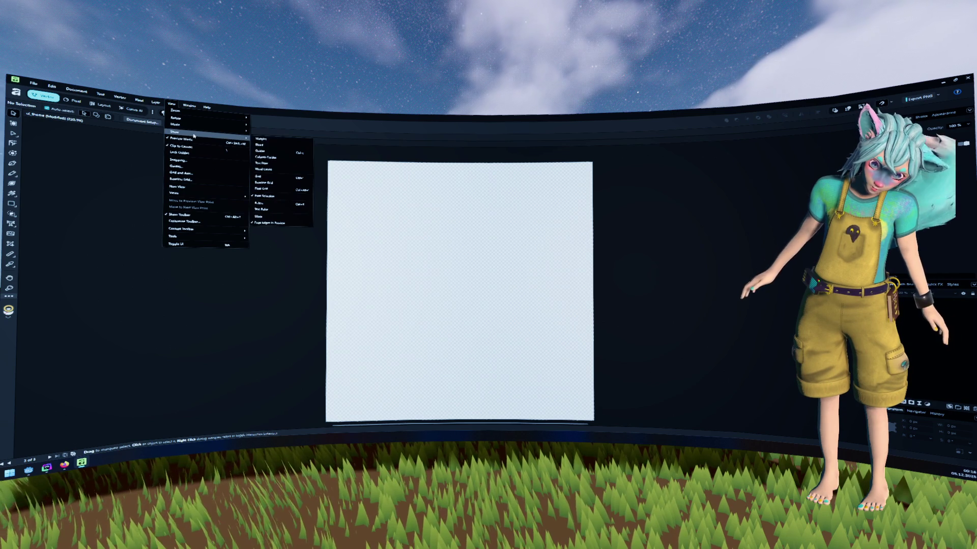
click(269, 176)
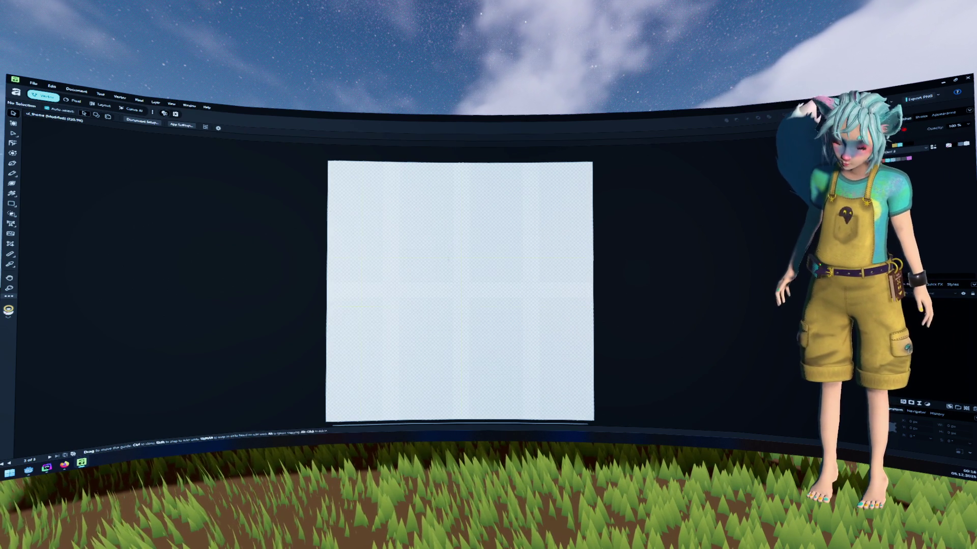
scroll(431, 254, up, 2)
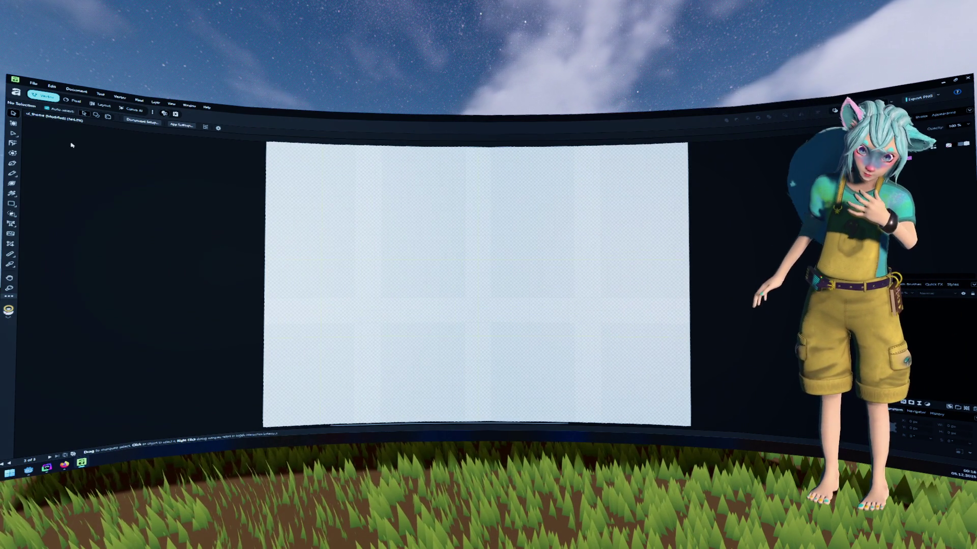
click(142, 123)
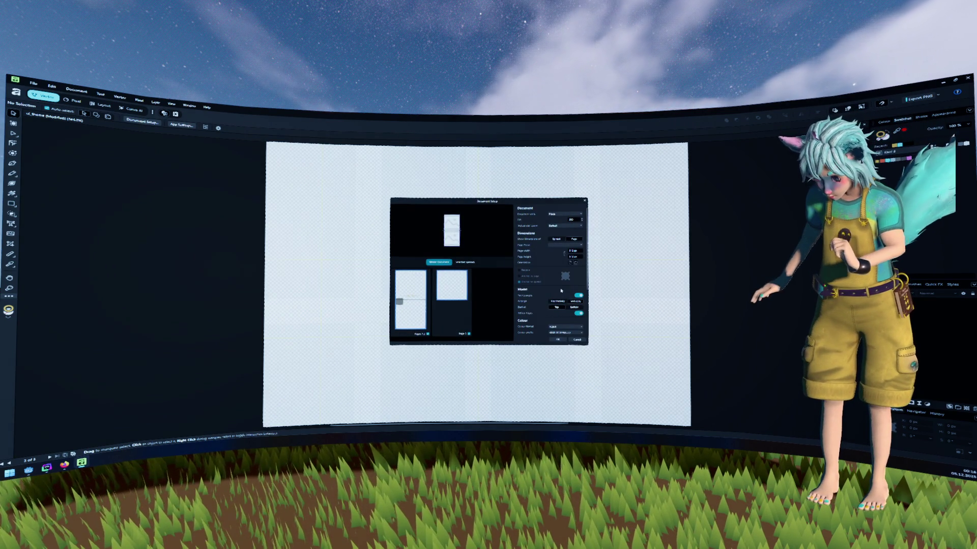
Close Document Setup, switch to the Pen tool (P), and zoom out over the gridded page.
scroll(561, 290, down, 1)
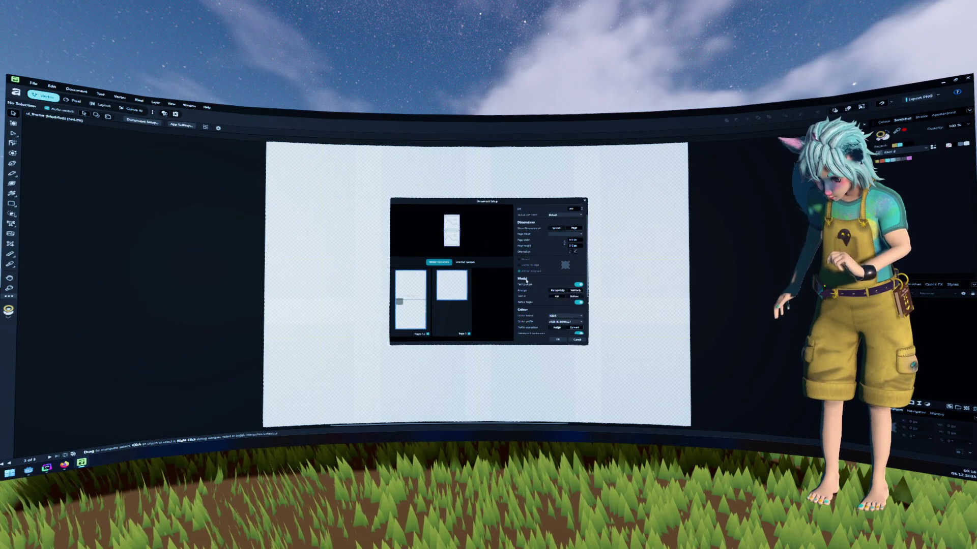
key(Return)
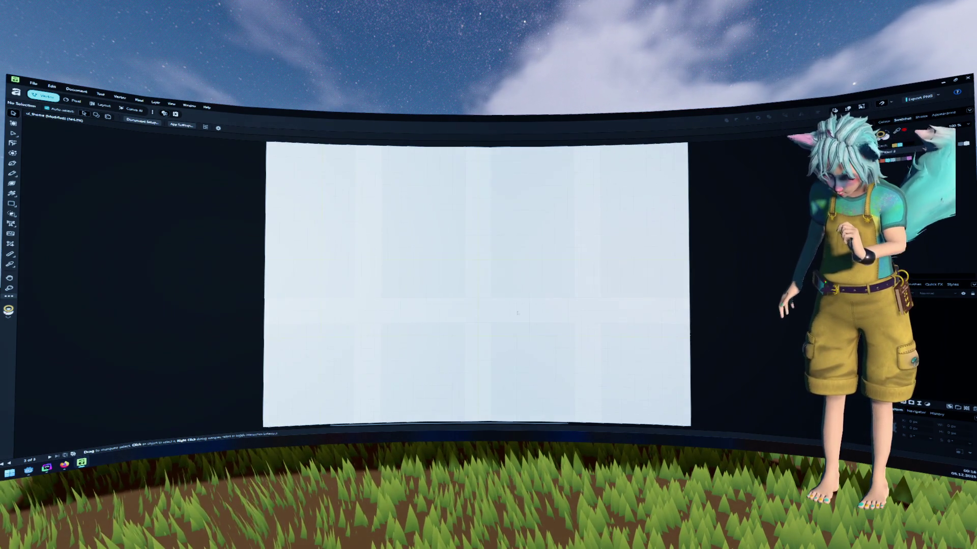
click(12, 174)
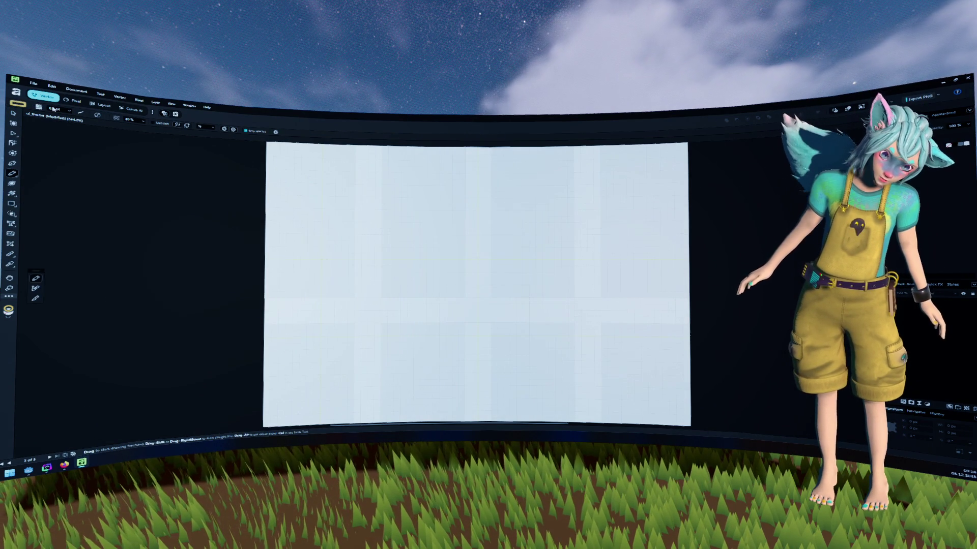
key(p)
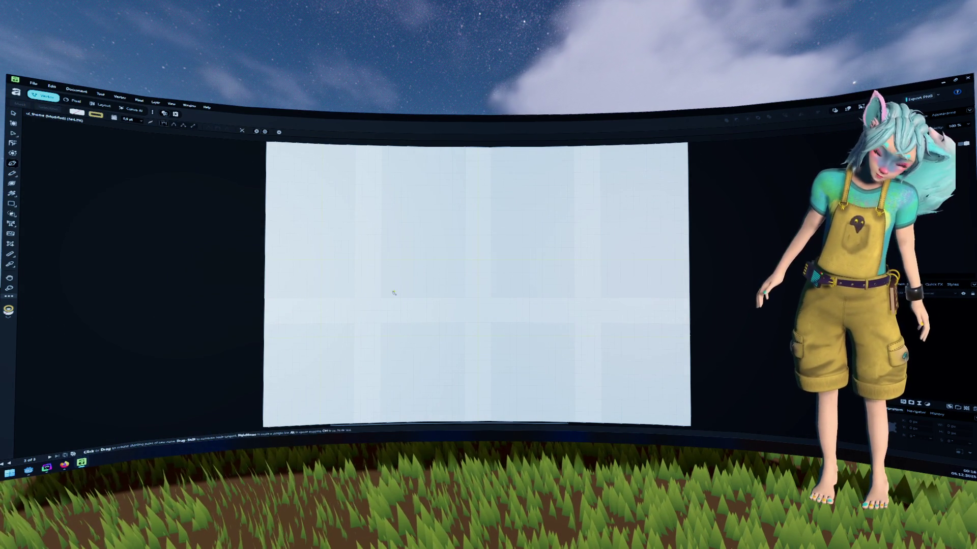
scroll(463, 222, down, 1)
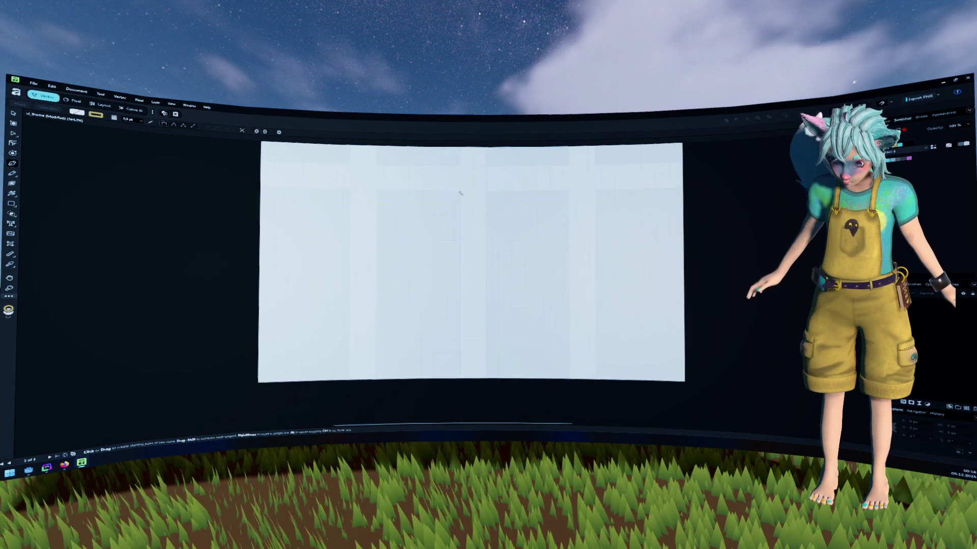
scroll(448, 254, right, 1)
scroll(441, 291, down, 3)
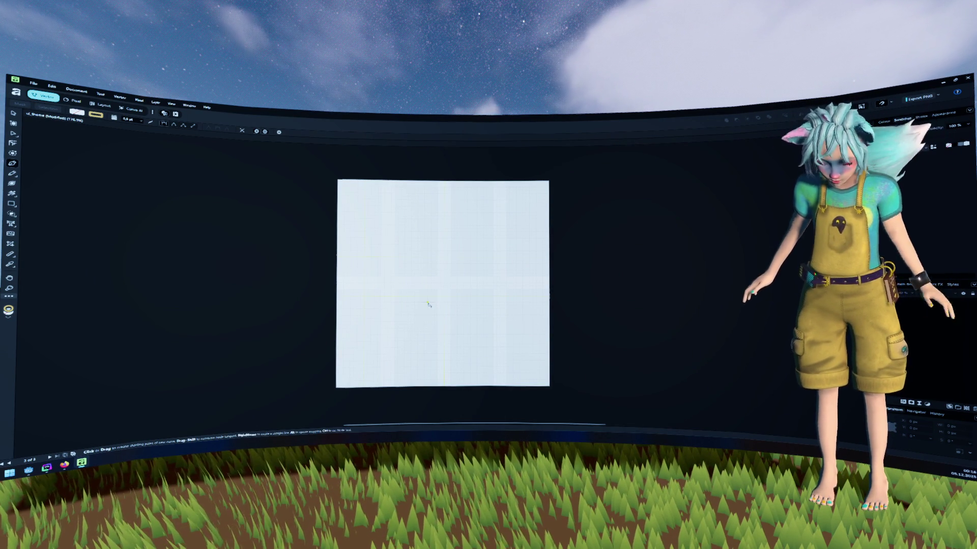
Review the View menu's Snapping and Grid and Axis settings.
click(170, 106)
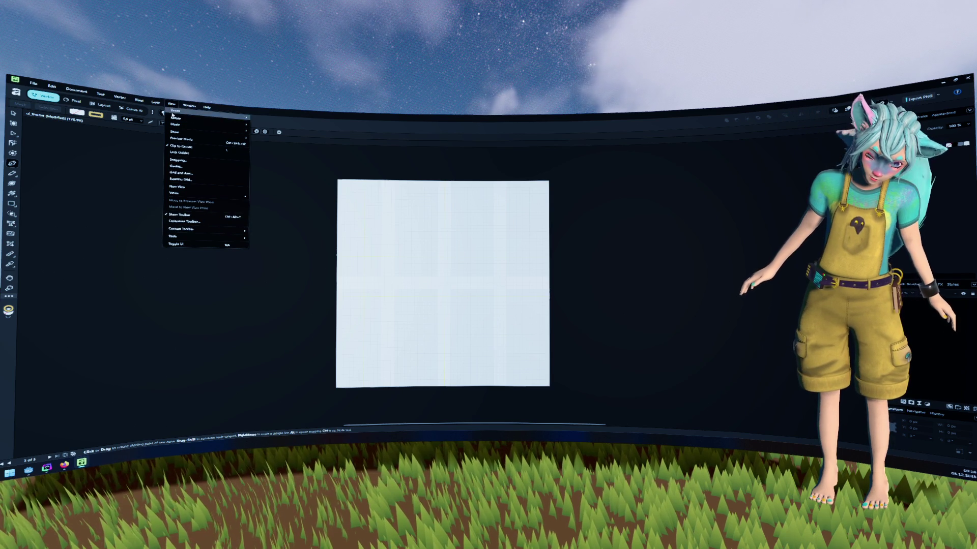
click(178, 160)
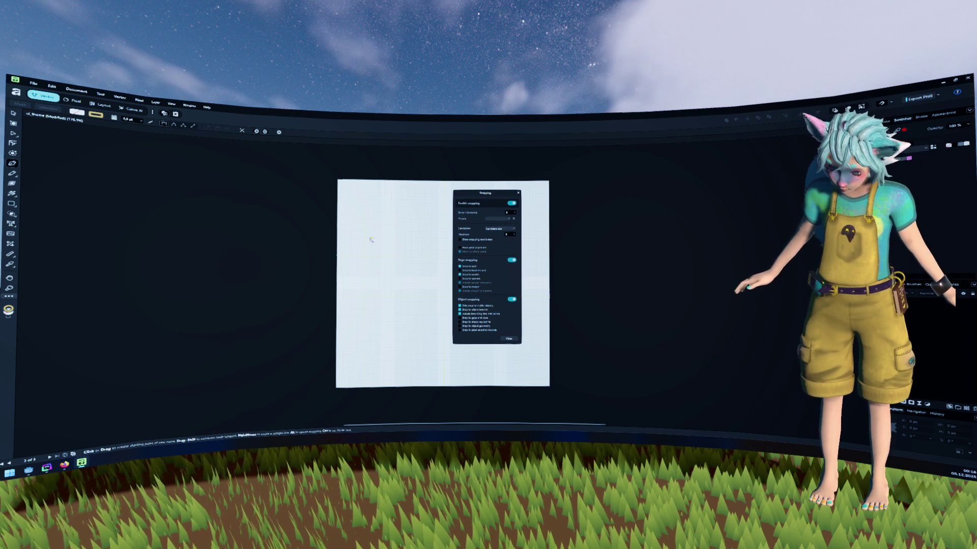
key(Escape)
click(170, 104)
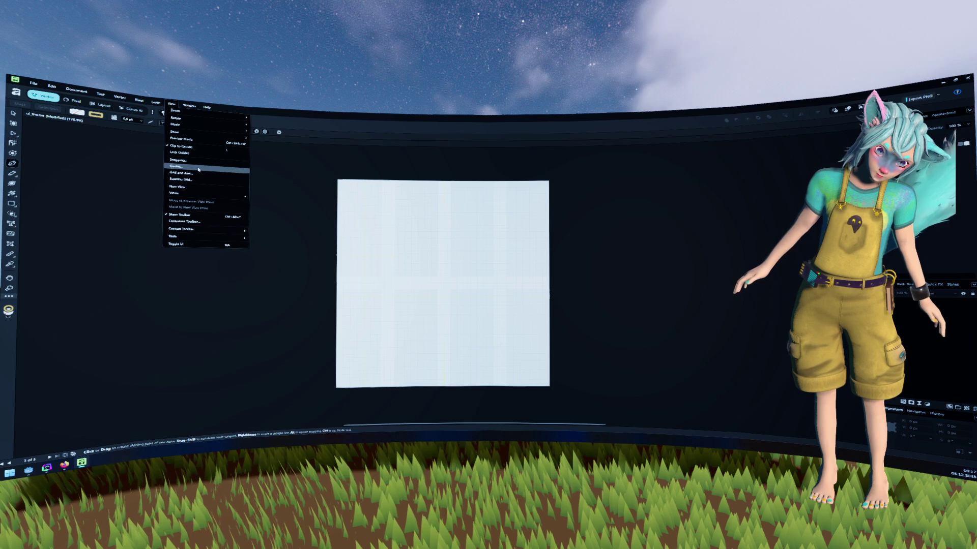
click(198, 175)
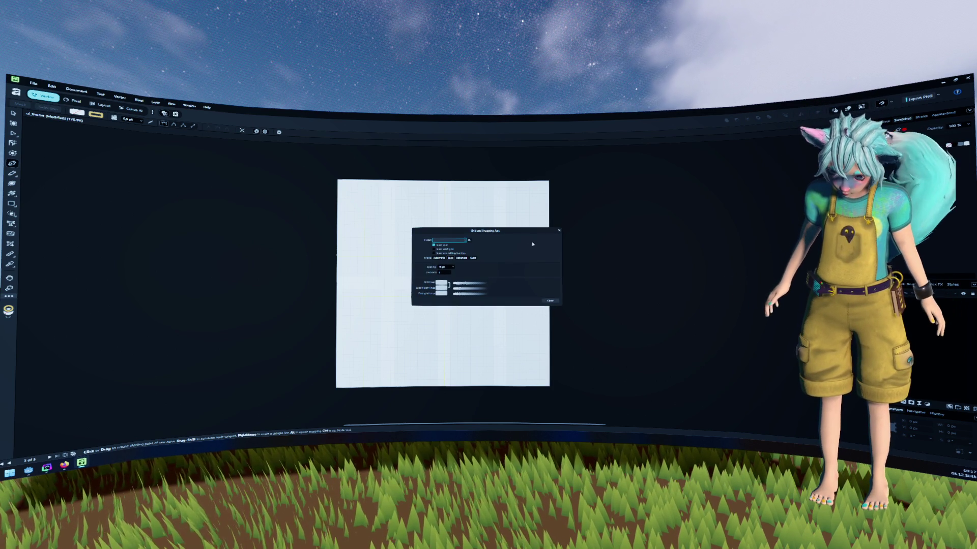
click(558, 231)
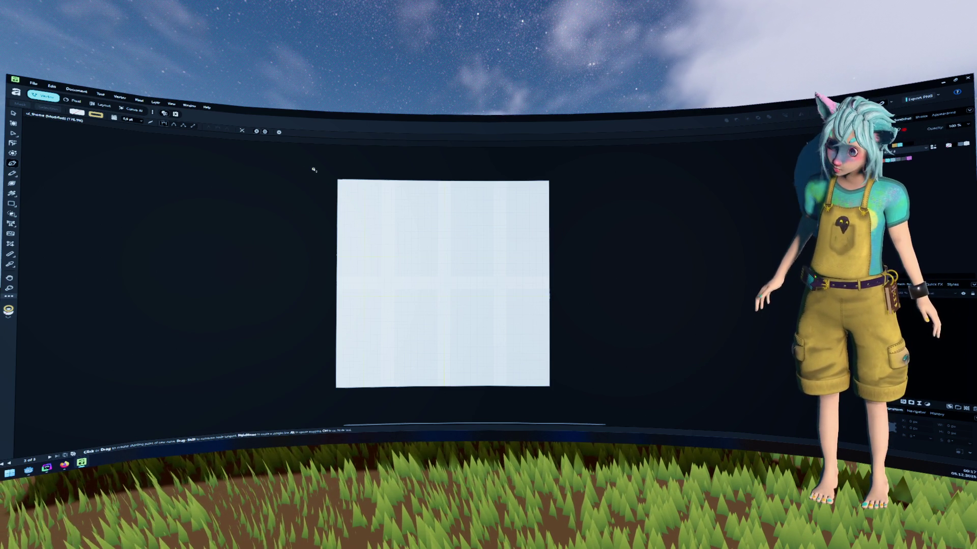
Delete all old guides and add one horizontal and one vertical guide at the canvas centre.
click(171, 104)
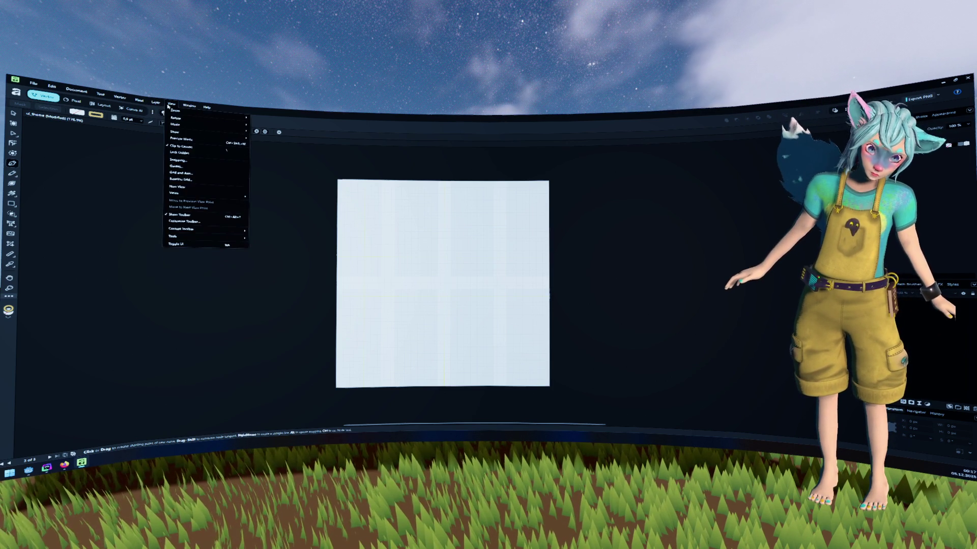
click(186, 166)
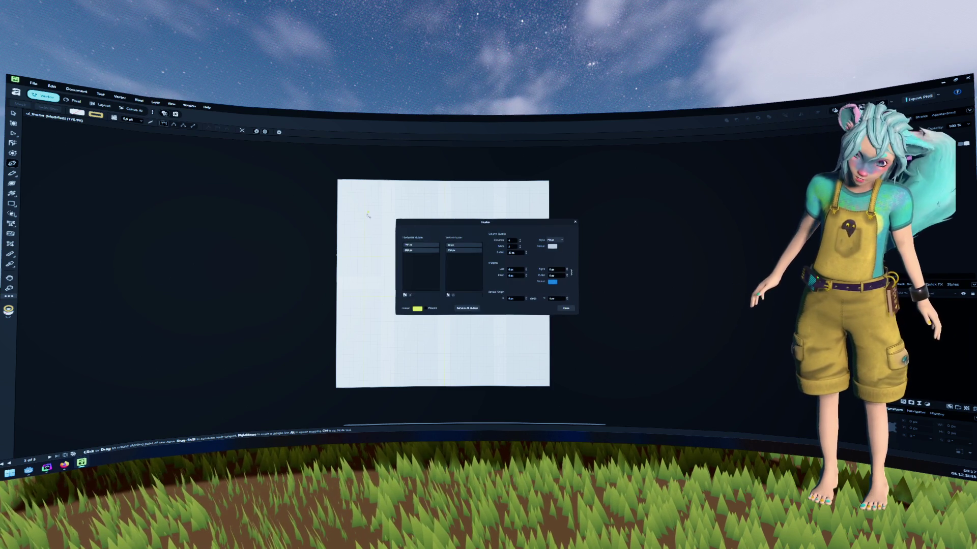
click(421, 244)
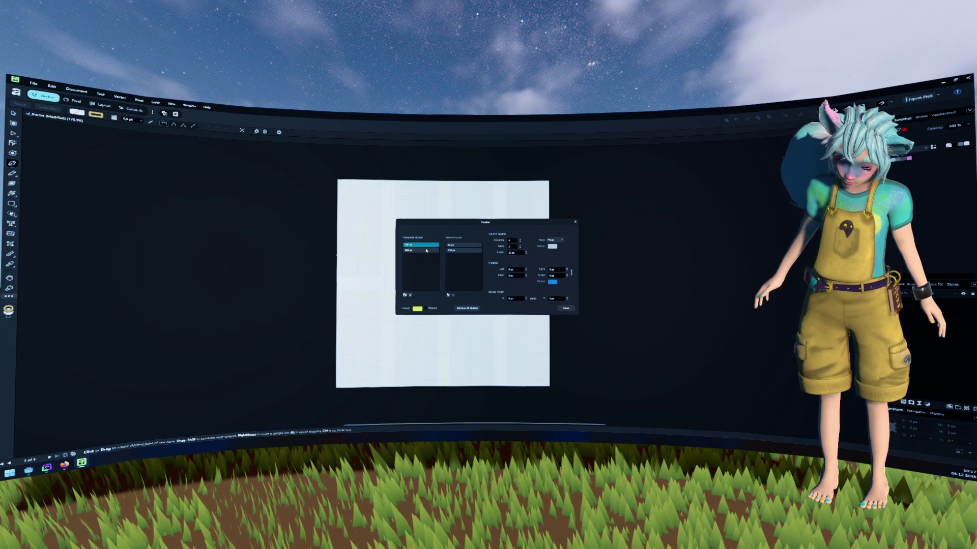
click(410, 295)
click(410, 295)
click(463, 245)
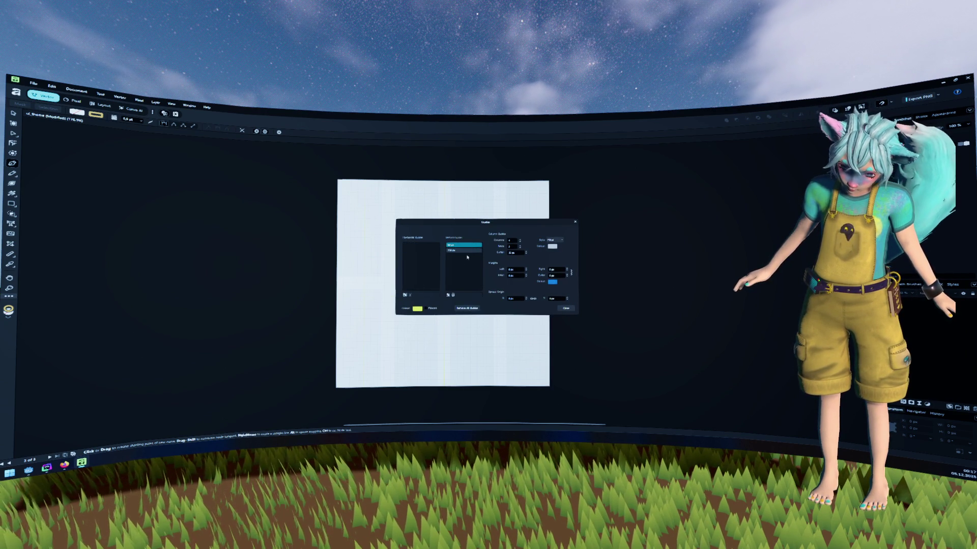
click(453, 295)
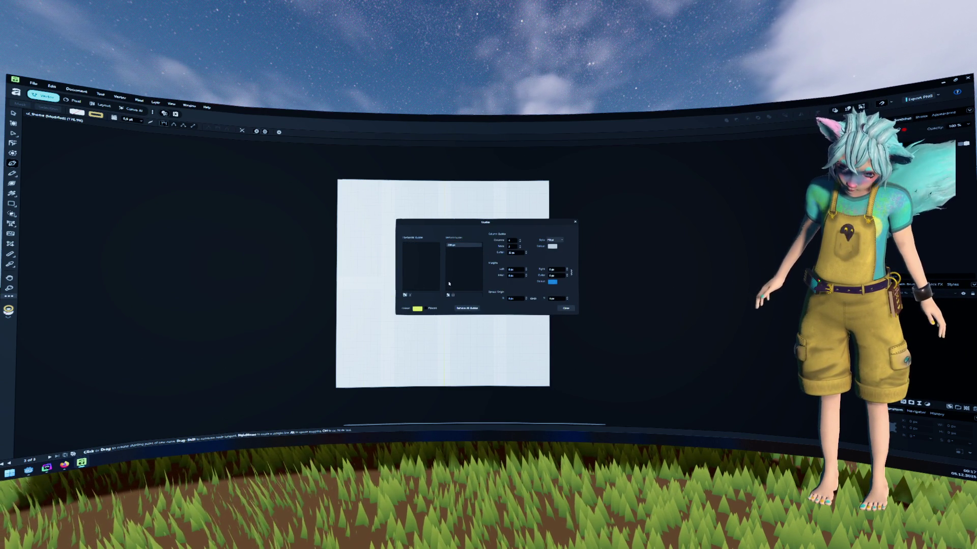
click(460, 248)
click(453, 295)
click(404, 295)
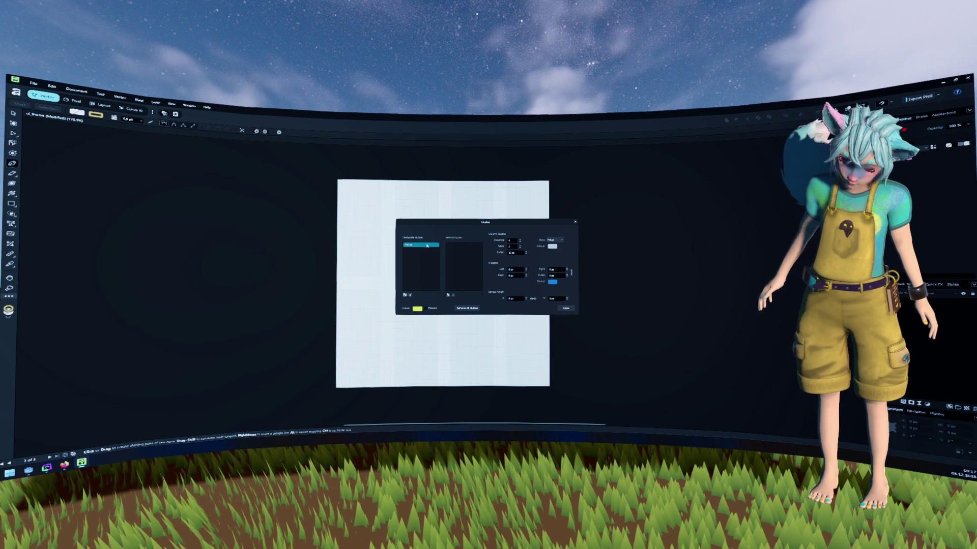
drag(427, 229, 588, 211)
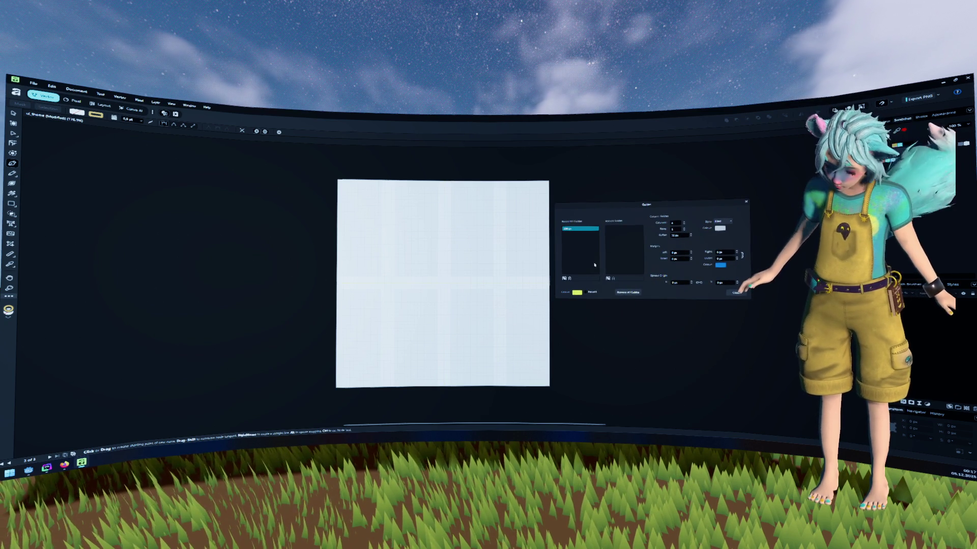
click(607, 279)
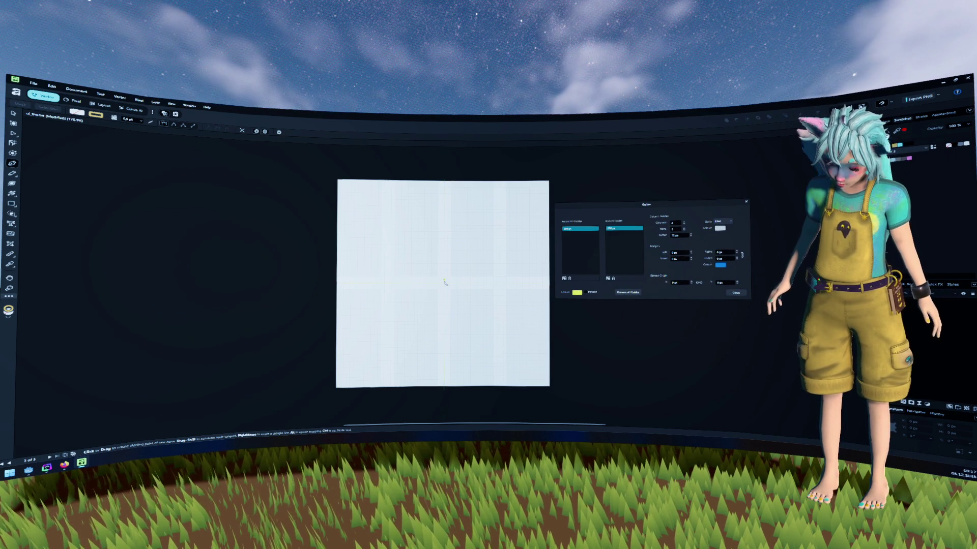
key(Escape)
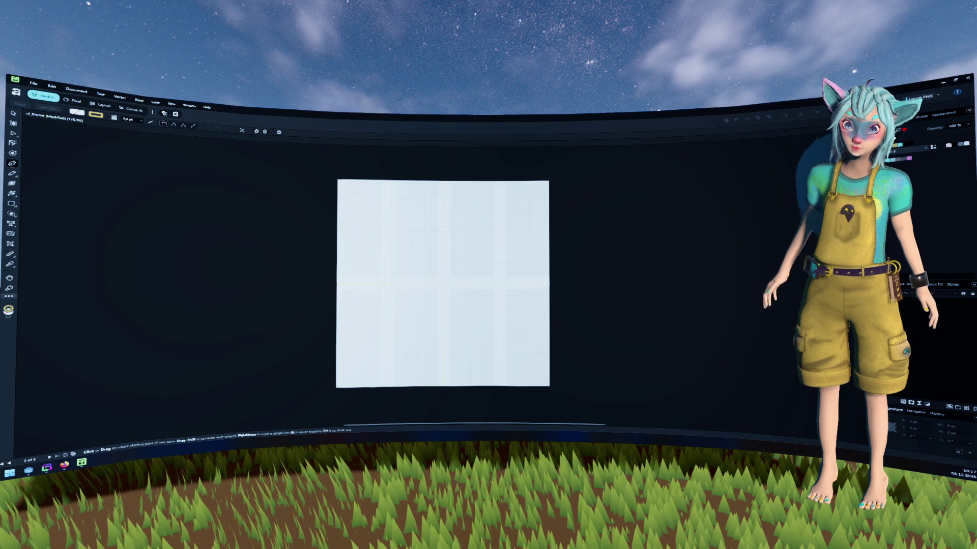
key(alt+Tab)
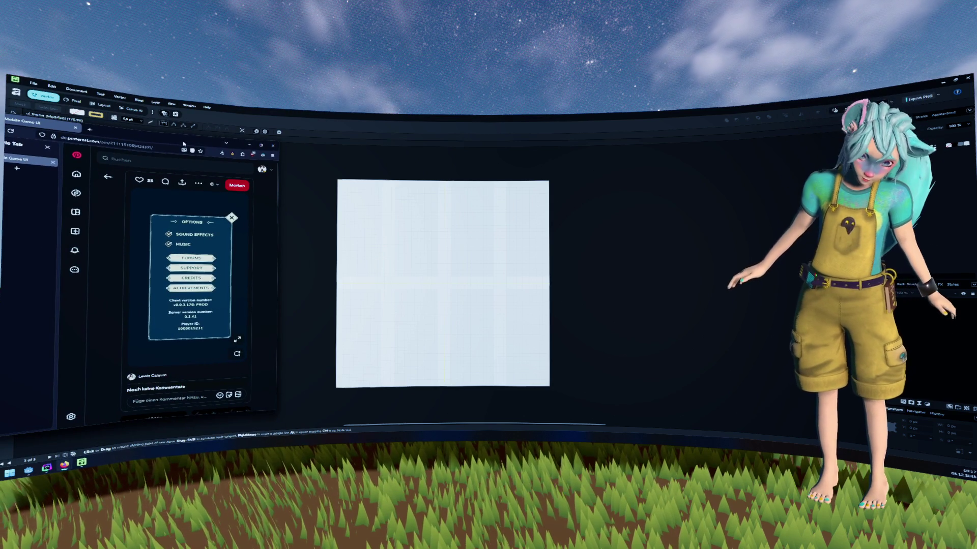
Dock the Firefox window on the left, widen it, and scroll through the related pins.
key(super+Left)
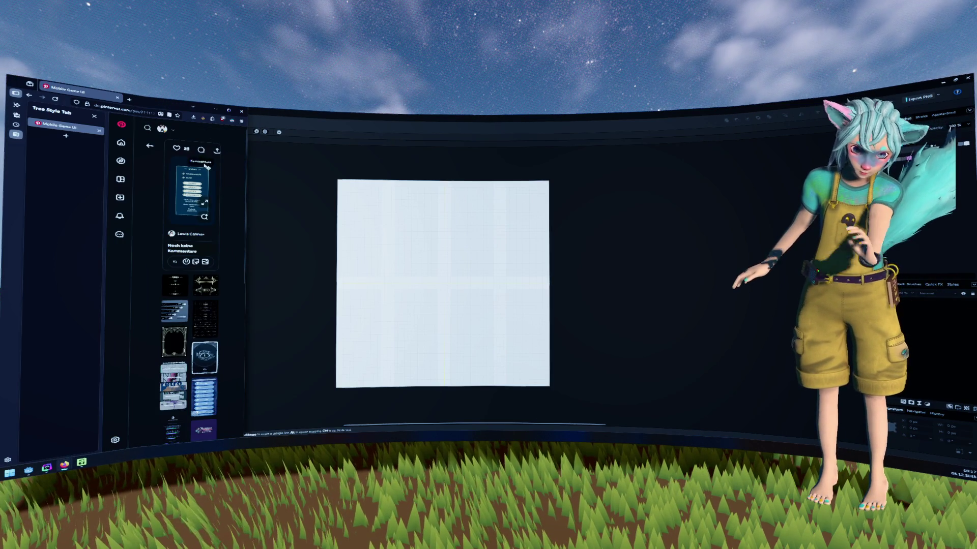
drag(245, 188, 346, 188)
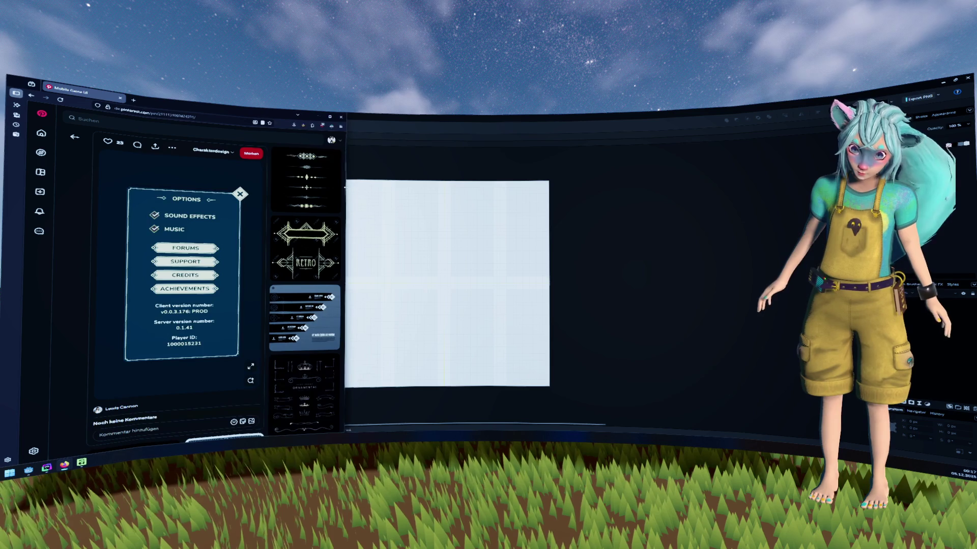
scroll(309, 191, down, 1)
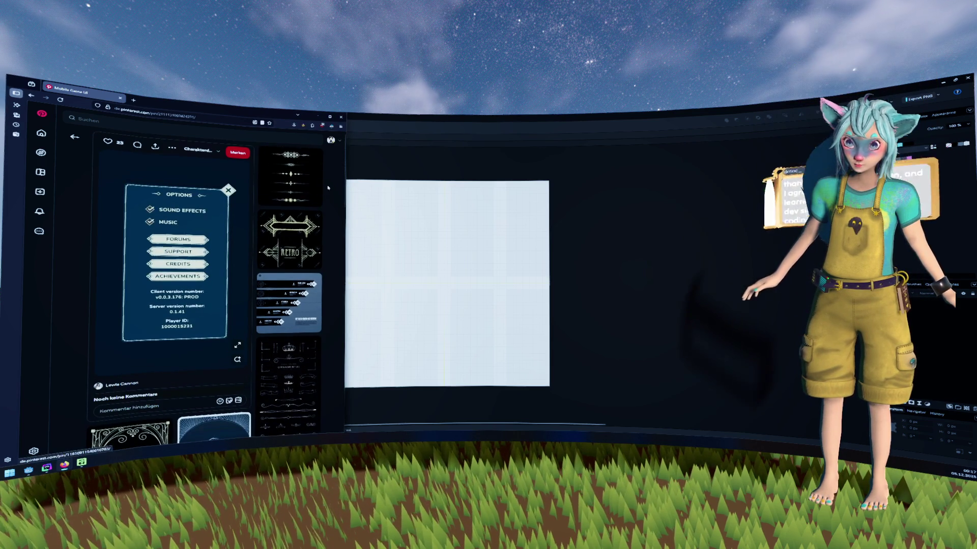
scroll(329, 192, down, 3)
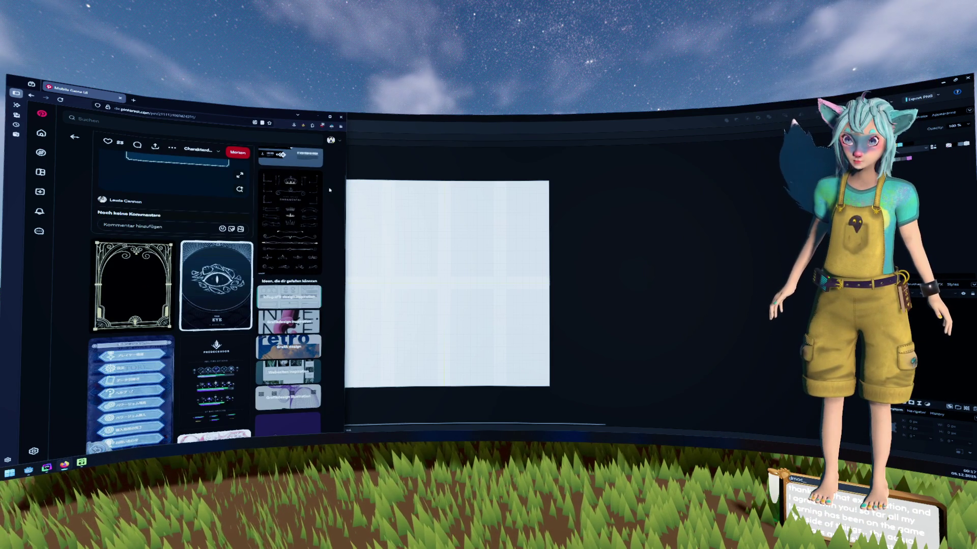
scroll(329, 191, down, 4)
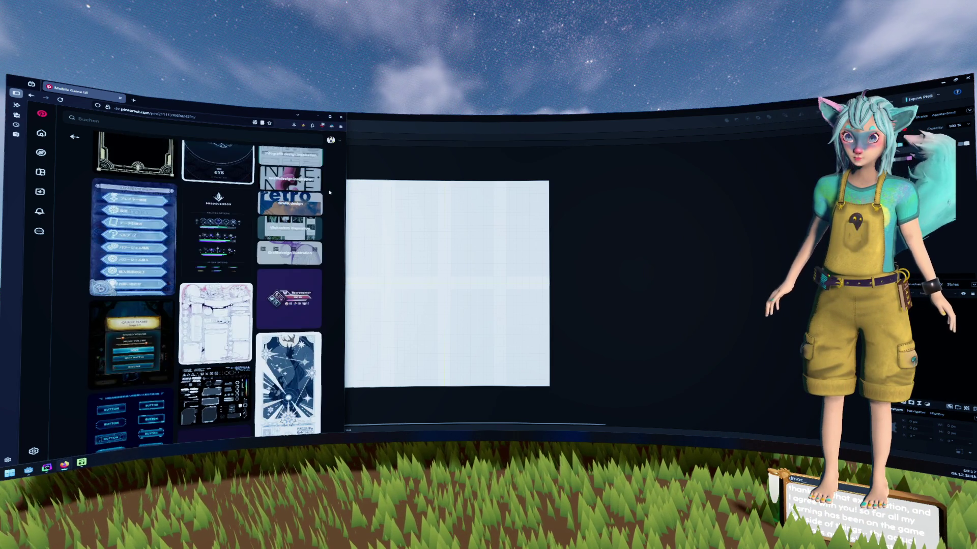
scroll(329, 193, down, 2)
scroll(329, 193, down, 3)
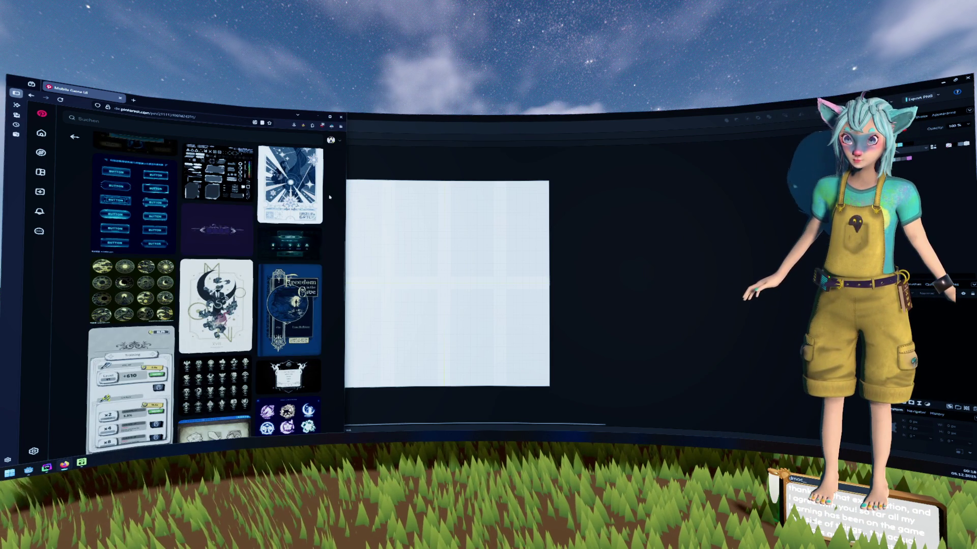
scroll(329, 196, down, 5)
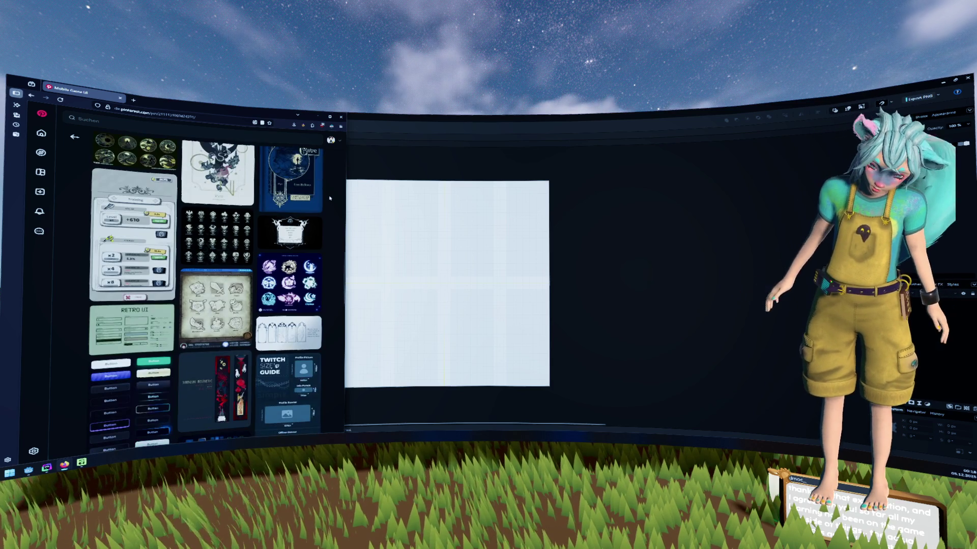
scroll(329, 198, down, 1)
scroll(329, 197, down, 3)
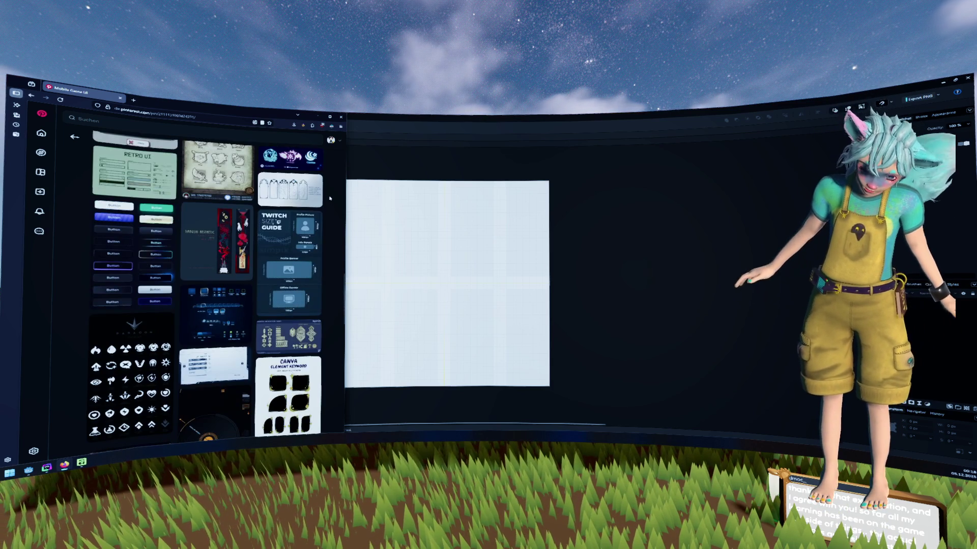
Open the ornate frames and dividers pin and enlarge its ornament sheet to full view.
click(300, 218)
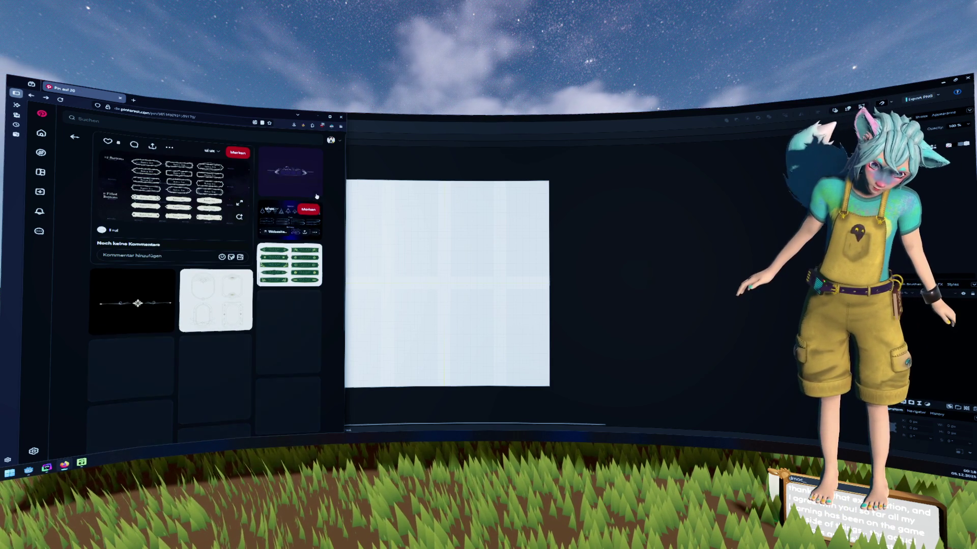
scroll(332, 189, down, 4)
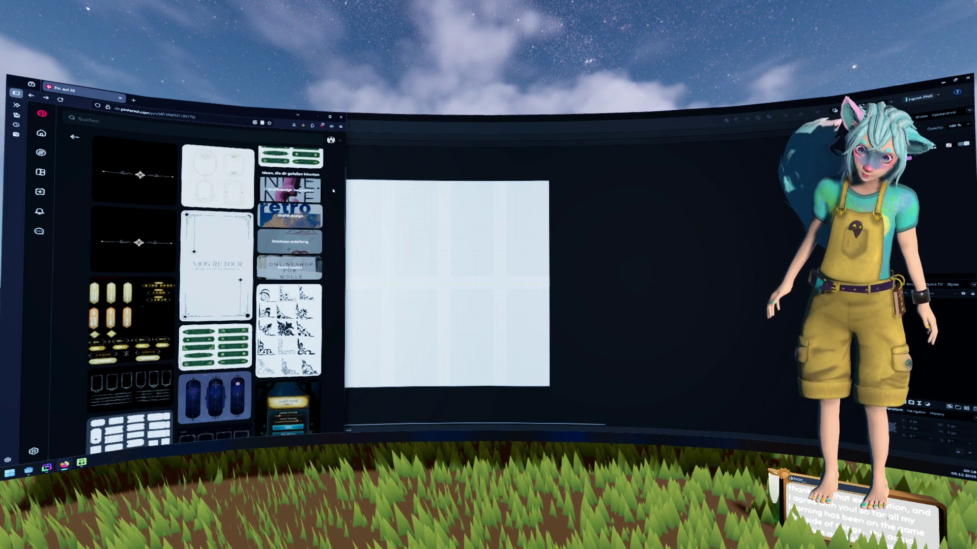
scroll(332, 191, down, 6)
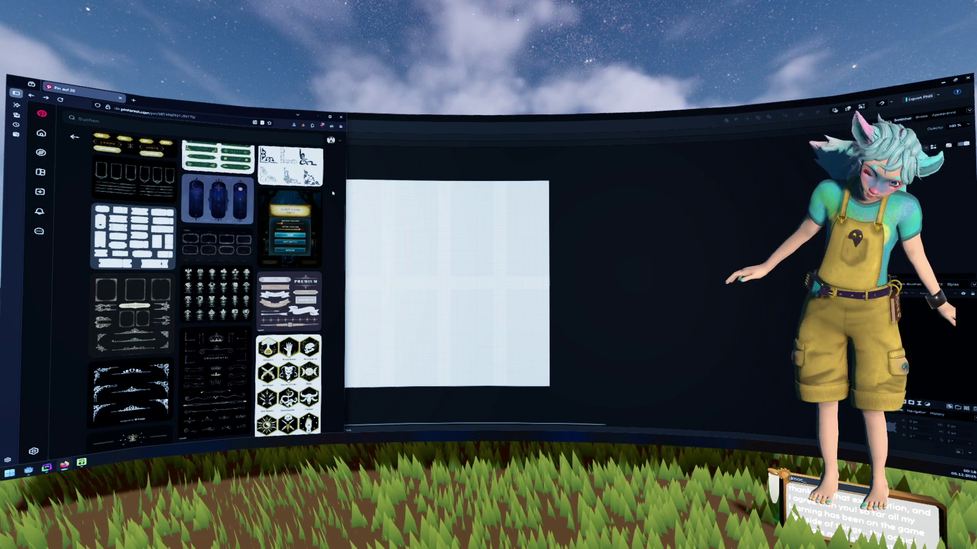
scroll(333, 193, down, 3)
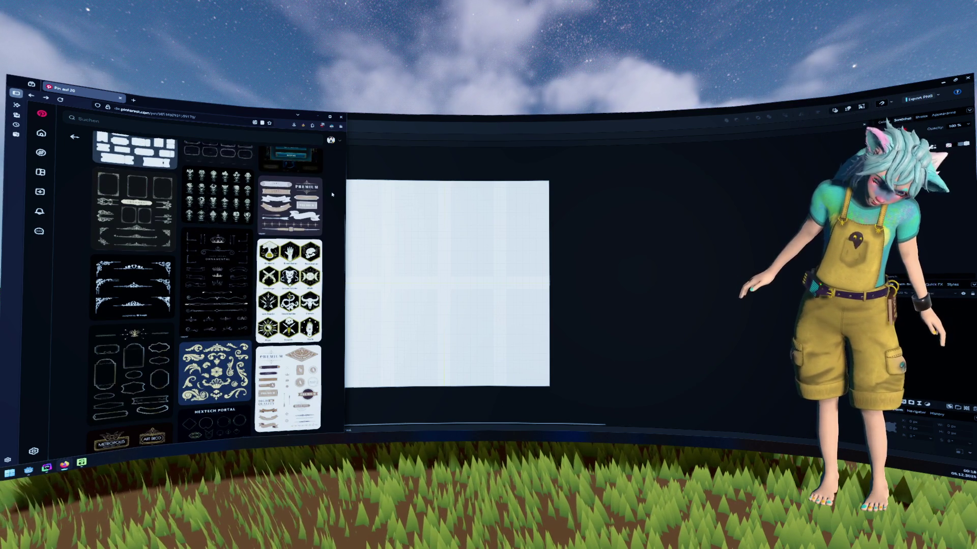
click(151, 214)
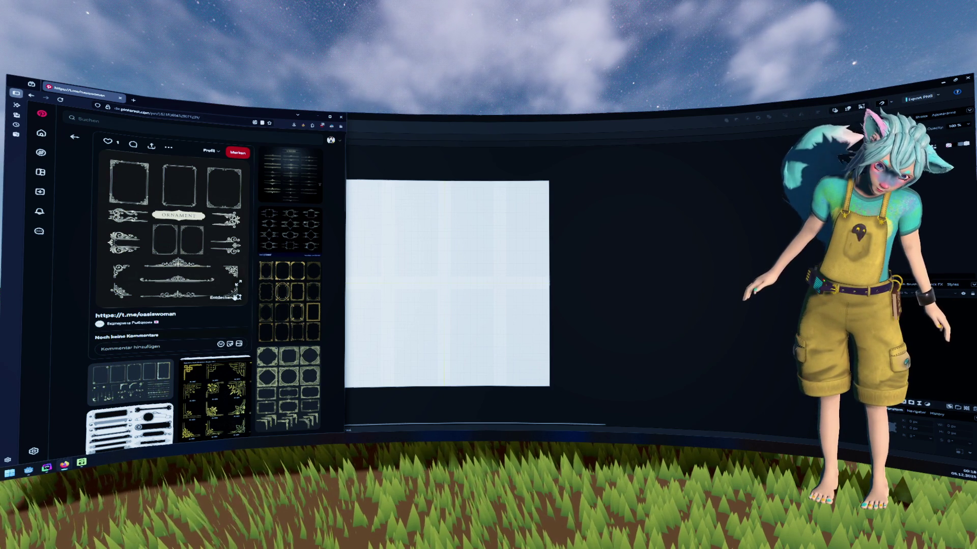
click(239, 283)
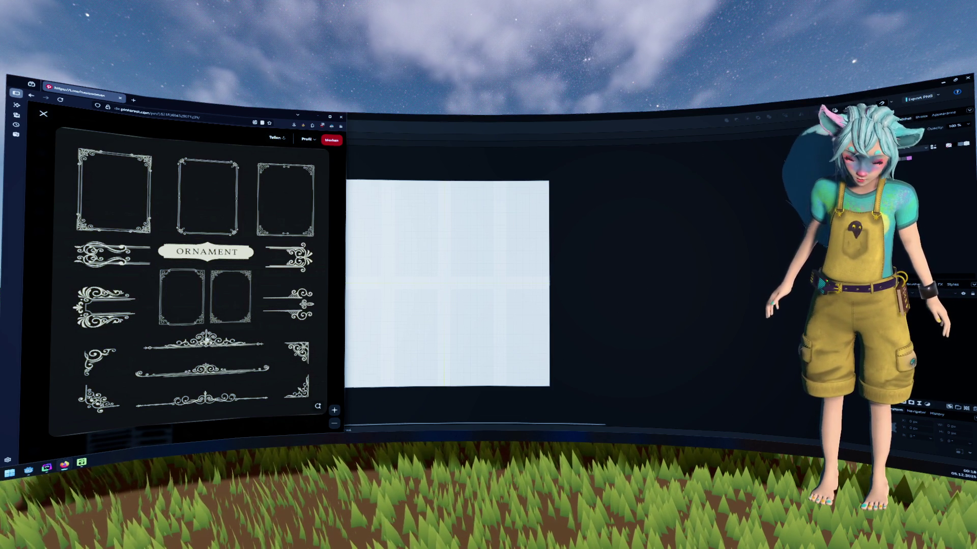
Close the enlarged ornament image, view the 16 Headers divider sheet full-size, then minimise Firefox.
click(340, 201)
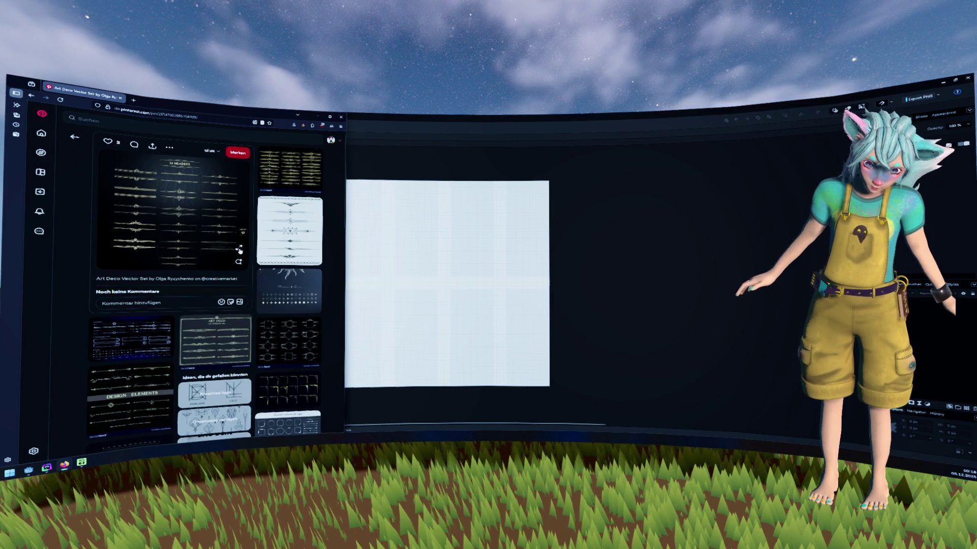
click(158, 225)
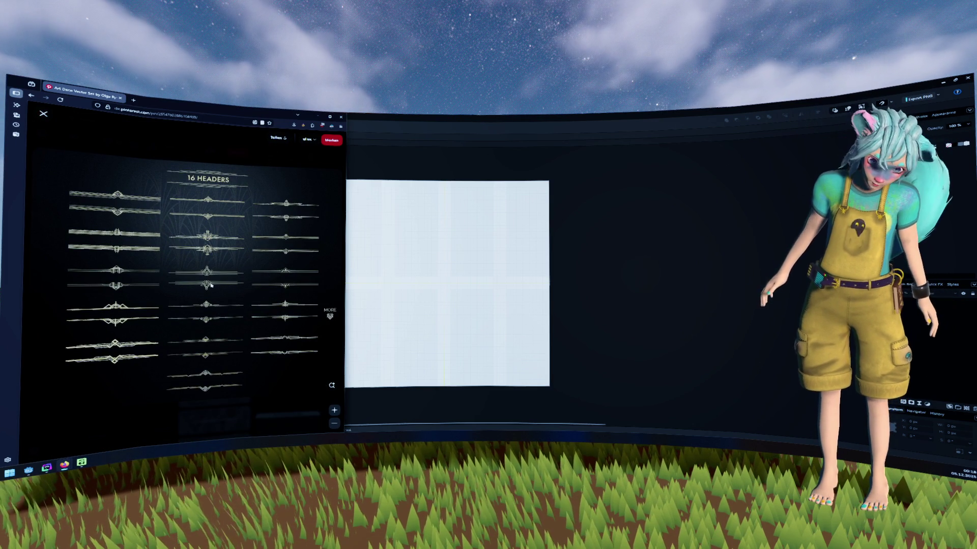
click(576, 315)
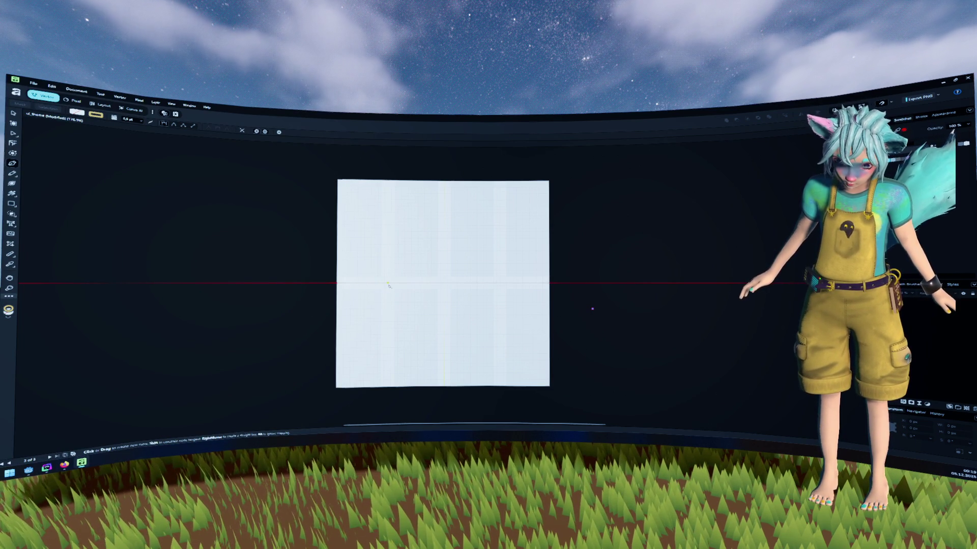
Draw a straight horizontal Pen line across the page centre, redoing the first attempt.
click(387, 283)
click(592, 308)
key(ctrl+z)
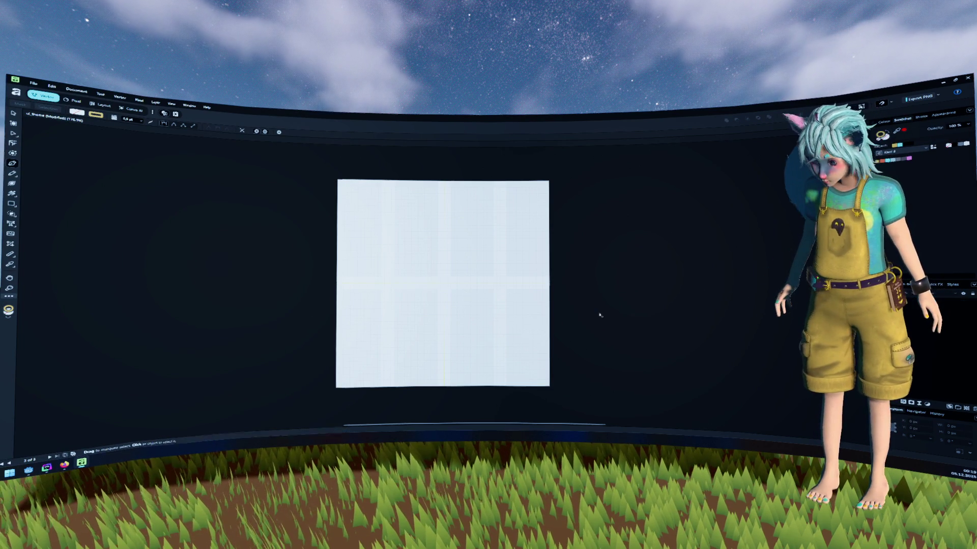
click(387, 283)
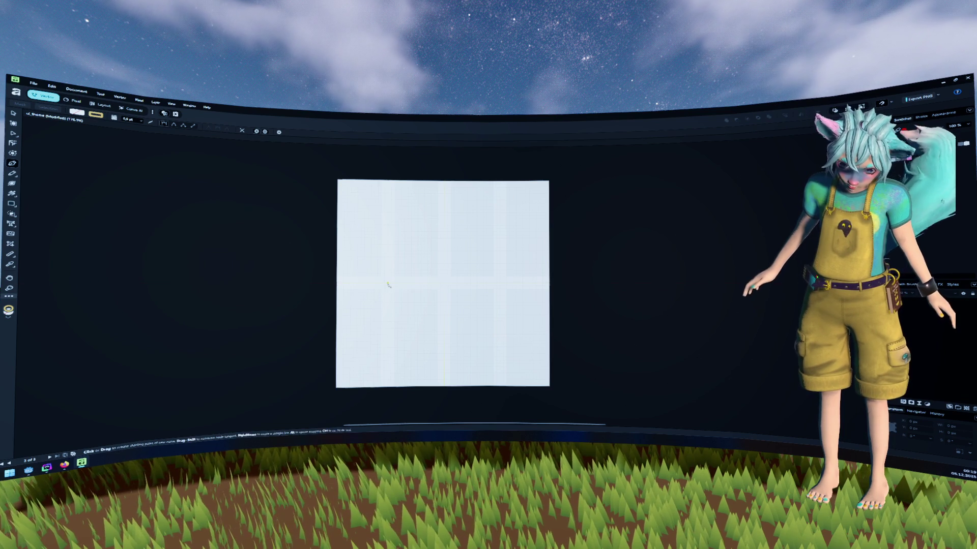
click(500, 282)
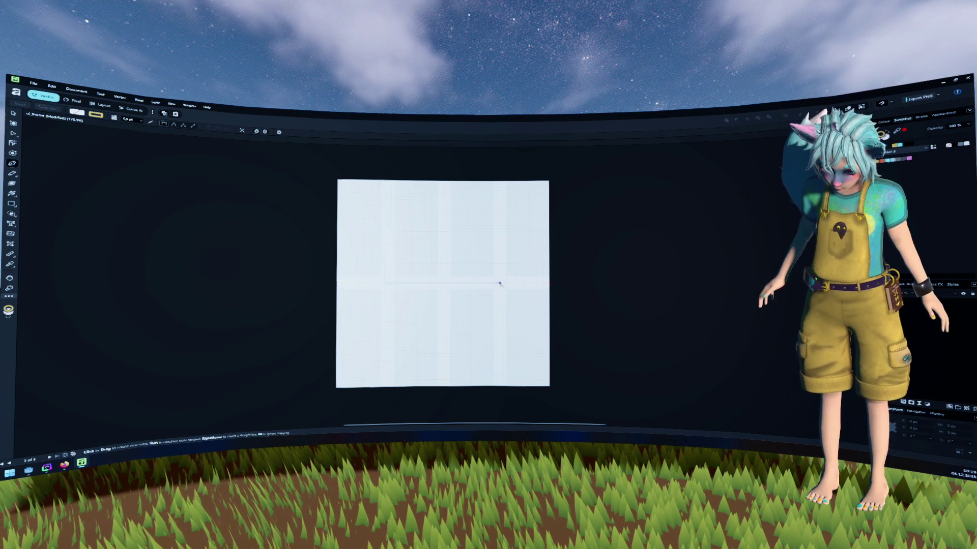
Draw a vertical line up from the midpoint, undoing the trial curves and arcs.
click(444, 283)
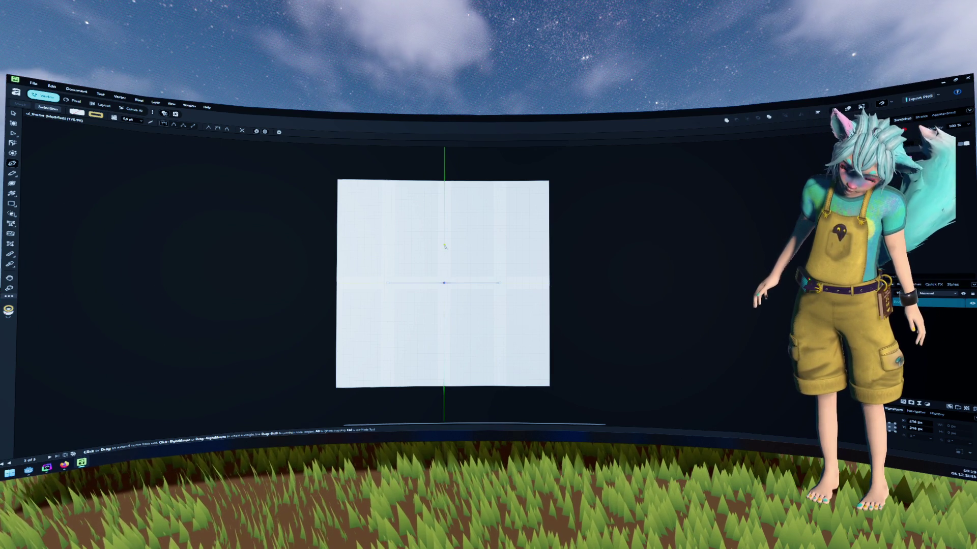
click(444, 246)
scroll(466, 259, up, 4)
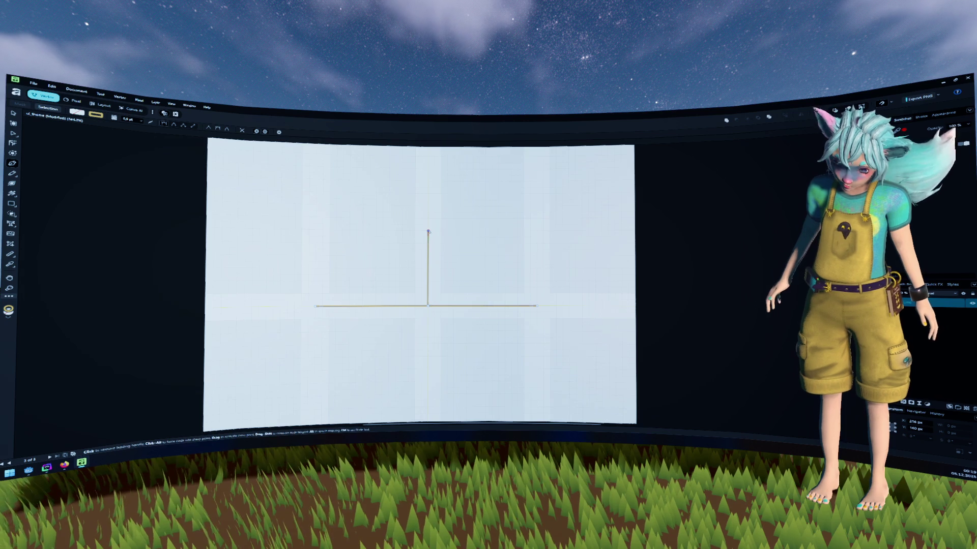
drag(429, 231, 451, 229)
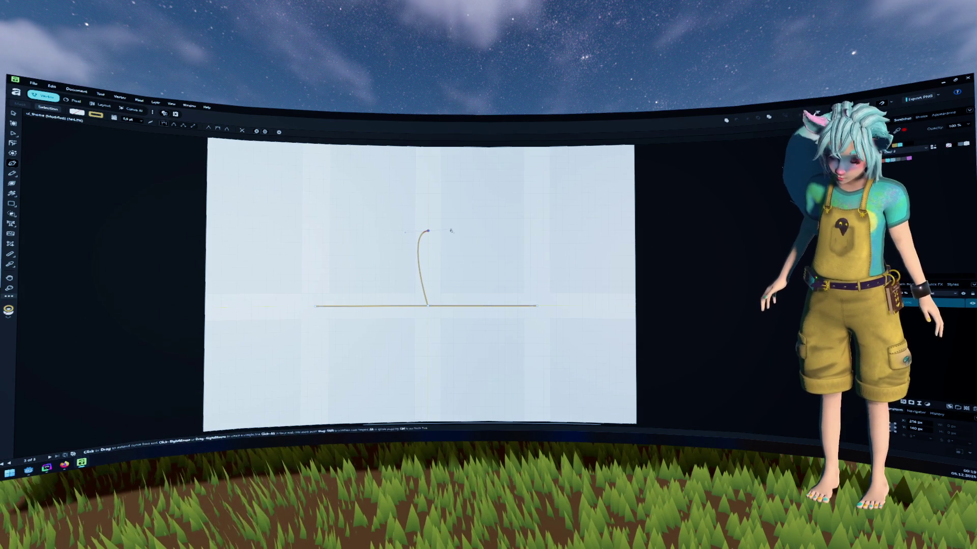
key(ctrl+z)
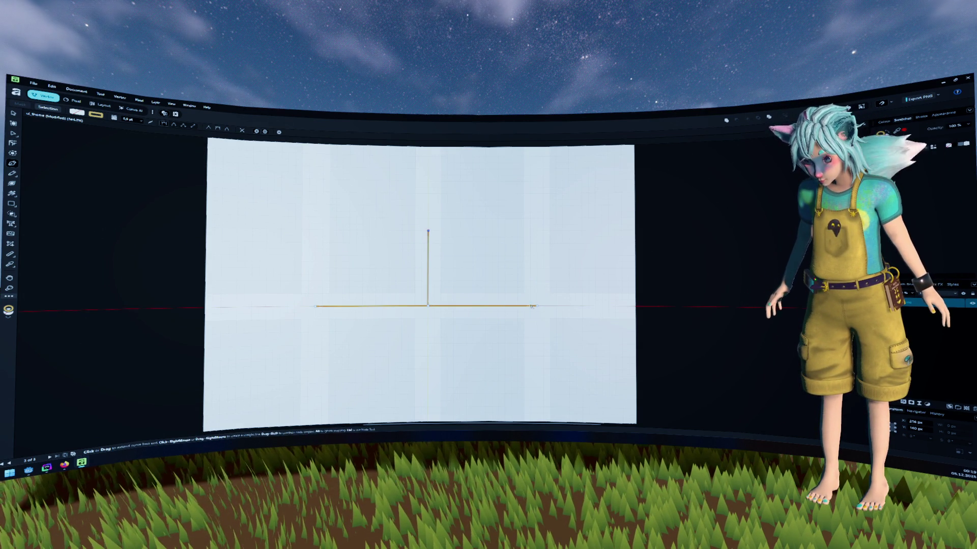
drag(536, 306, 537, 393)
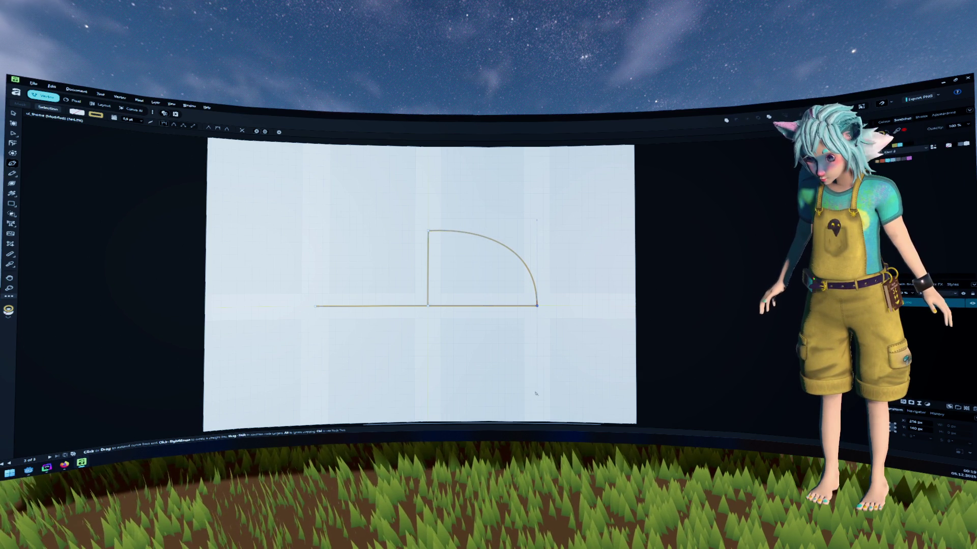
mouse_move(539, 364)
mouse_down()
mouse_move(528, 364)
mouse_move(530, 394)
mouse_up()
key(ctrl+z)
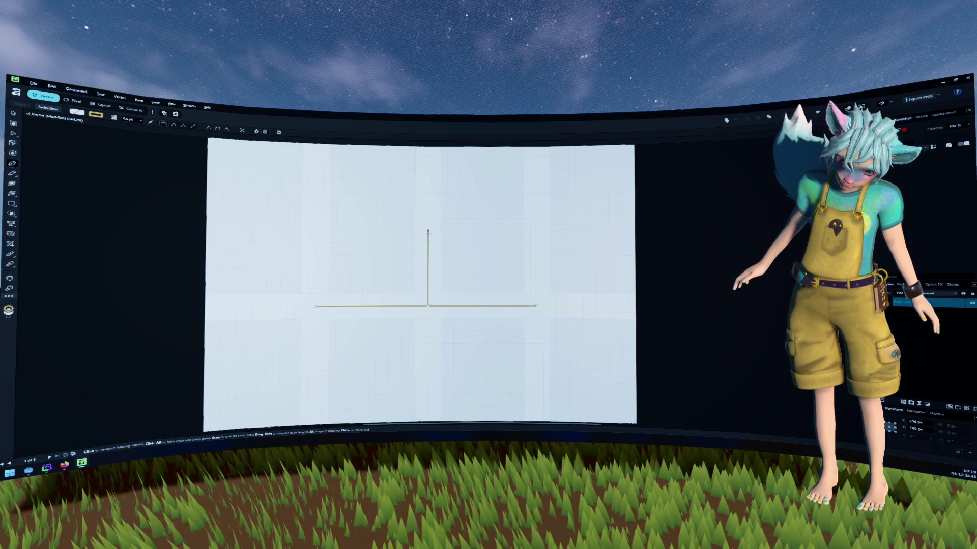
drag(428, 232, 477, 235)
key(ctrl+z)
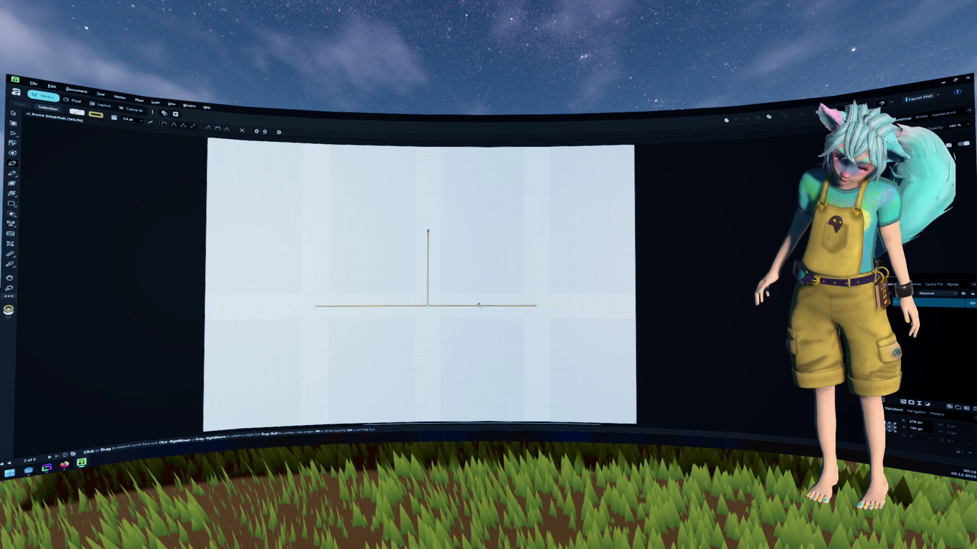
drag(479, 306, 476, 385)
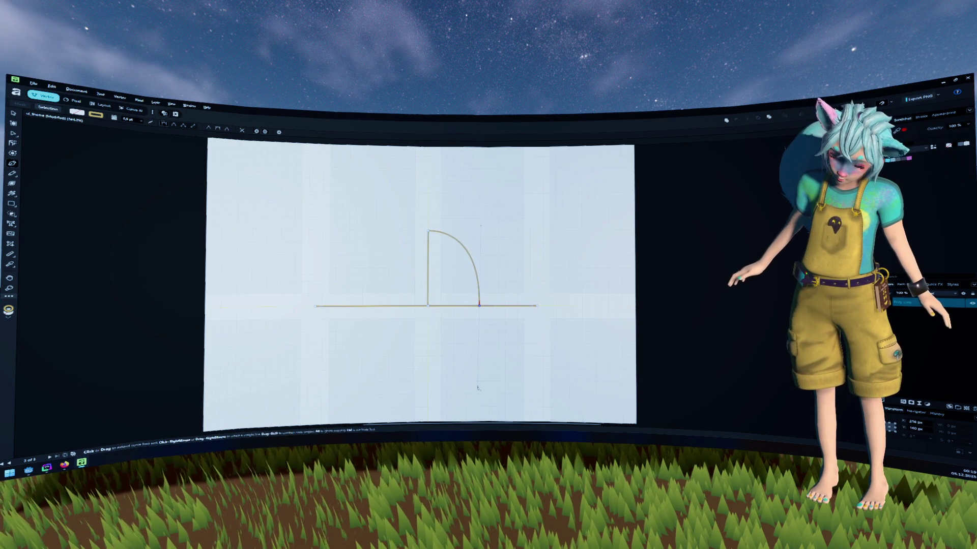
key(ctrl+z)
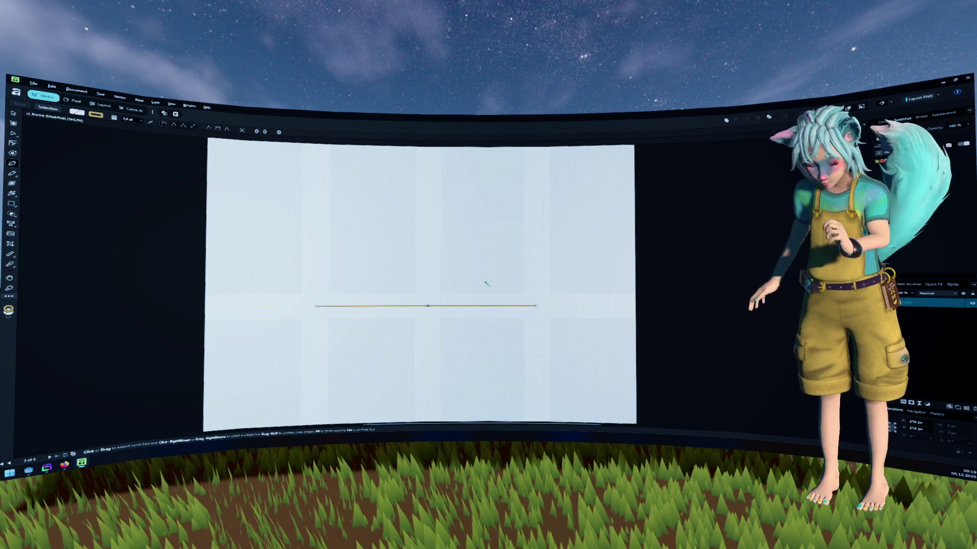
right_click(10, 204)
Draw an Ellipse-tool circle centred on the line's midpoint, then start a Pen path at its centre.
click(51, 217)
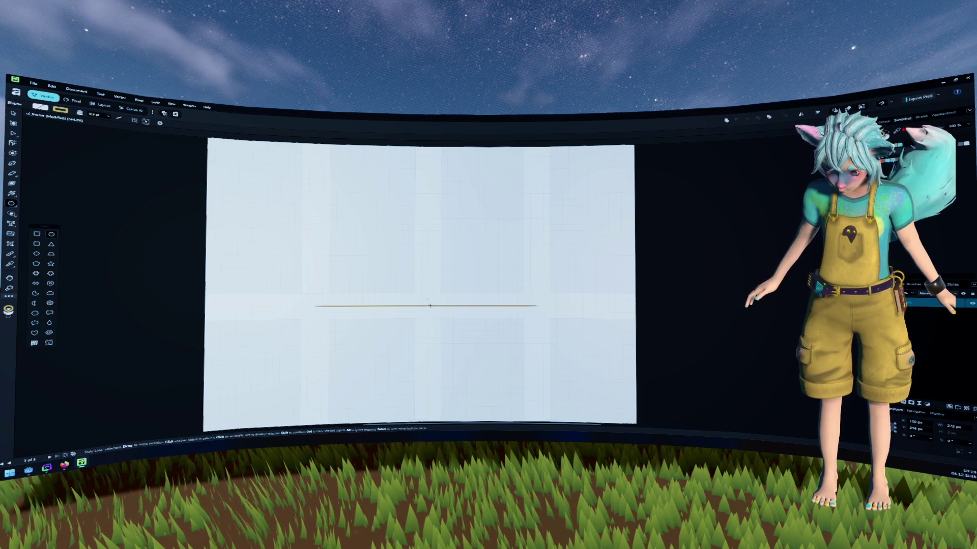
mouse_move(427, 306)
mouse_down()
mouse_move(421, 286)
mouse_move(427, 305)
mouse_move(503, 379)
mouse_move(527, 359)
mouse_up()
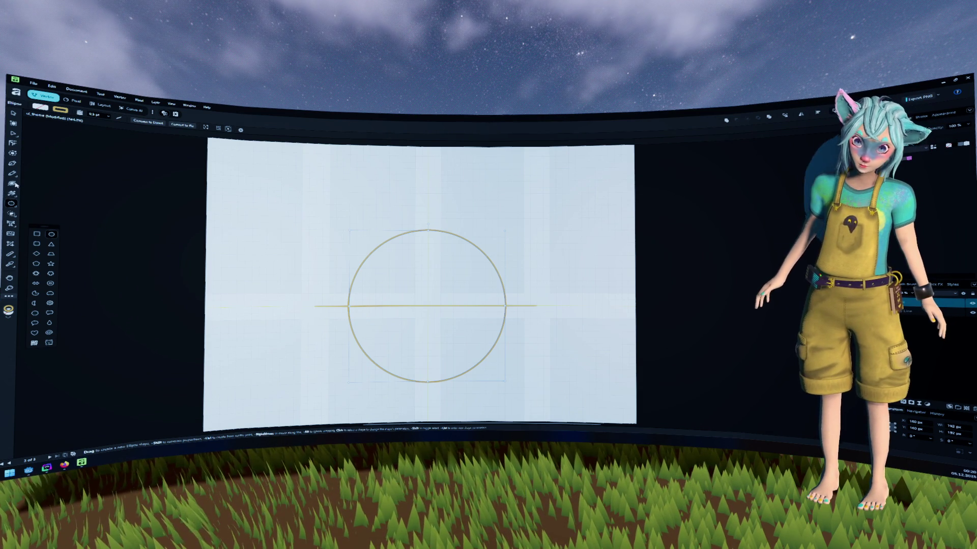
click(11, 163)
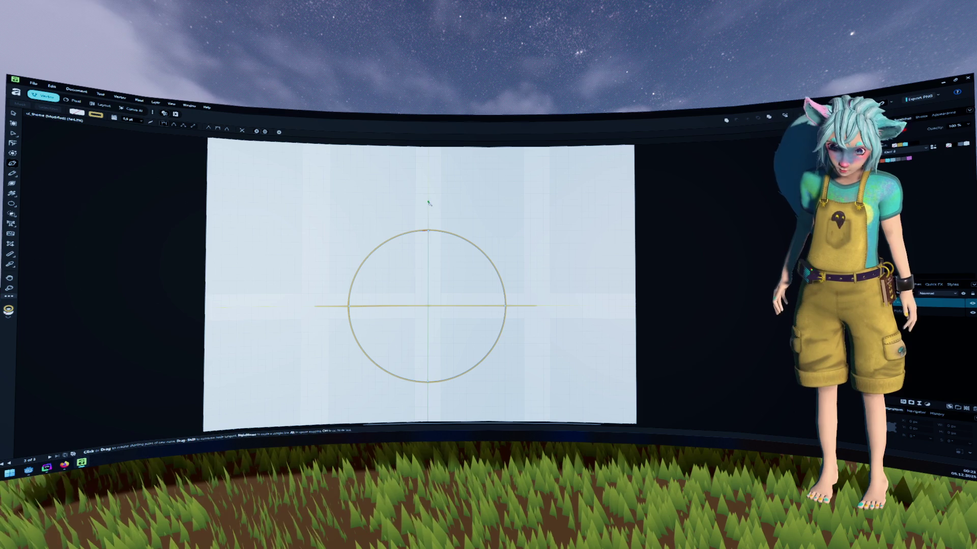
click(427, 306)
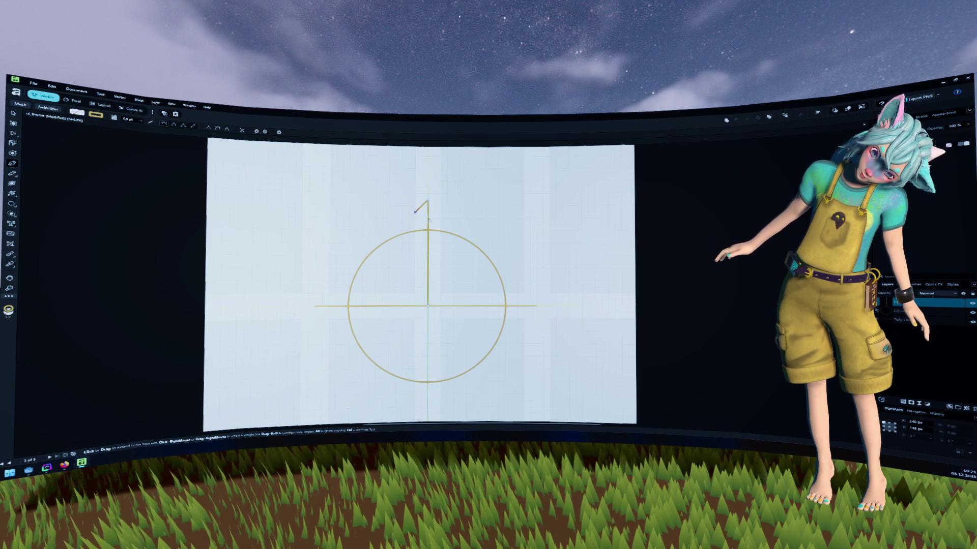
Finish the vertical line and close diamond tips at its top and the horizontal line's left end.
click(428, 224)
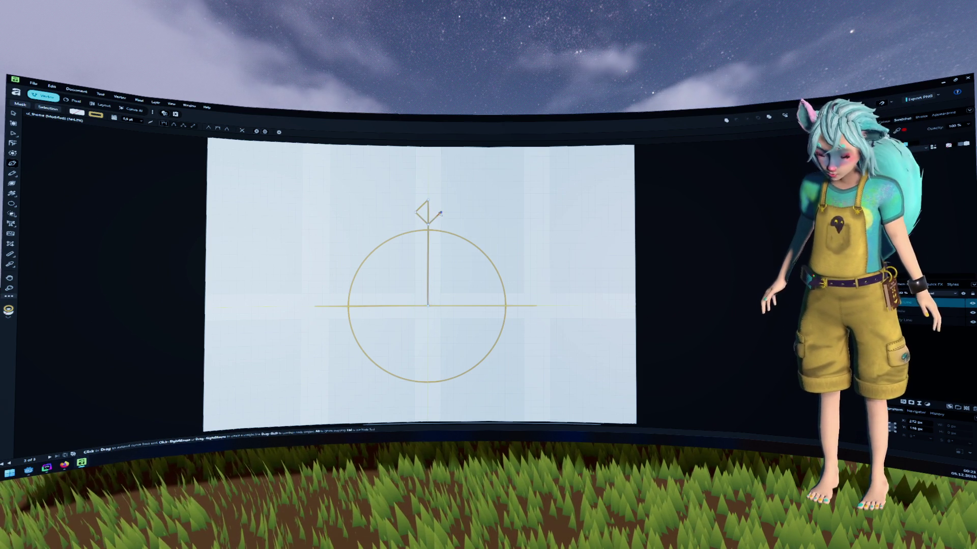
click(316, 306)
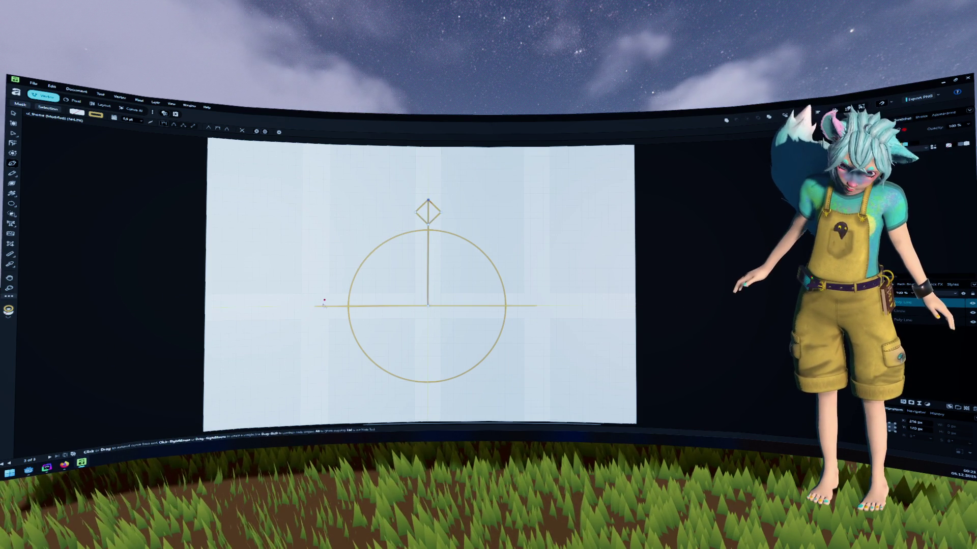
key(a)
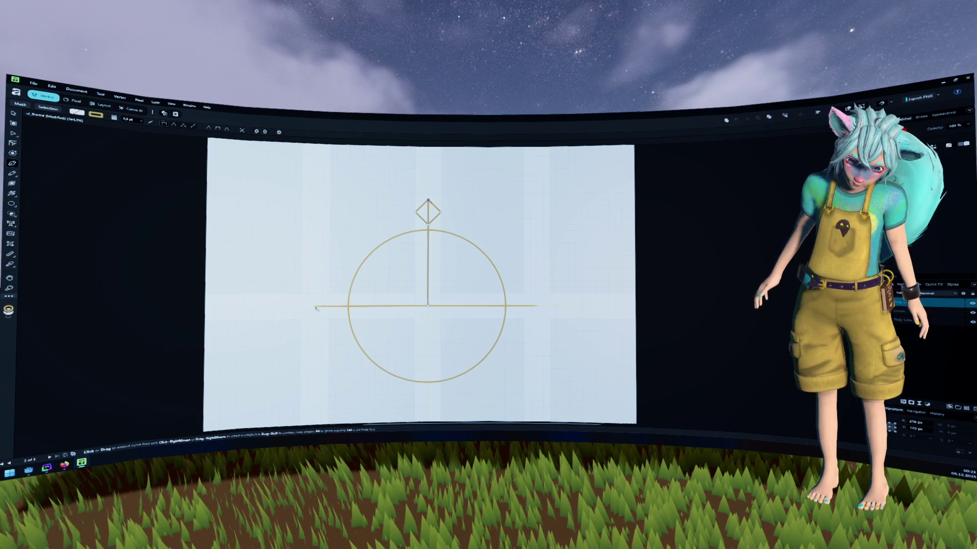
click(317, 306)
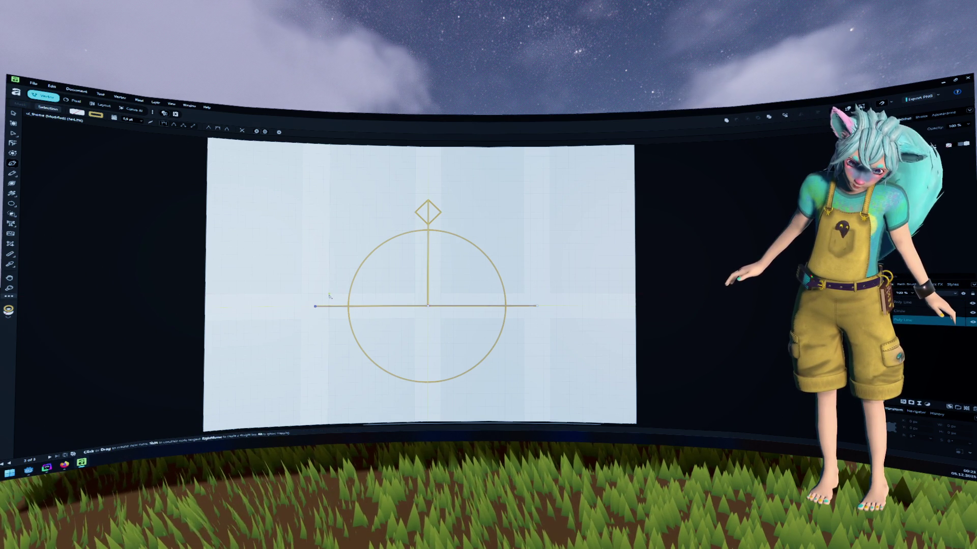
click(315, 307)
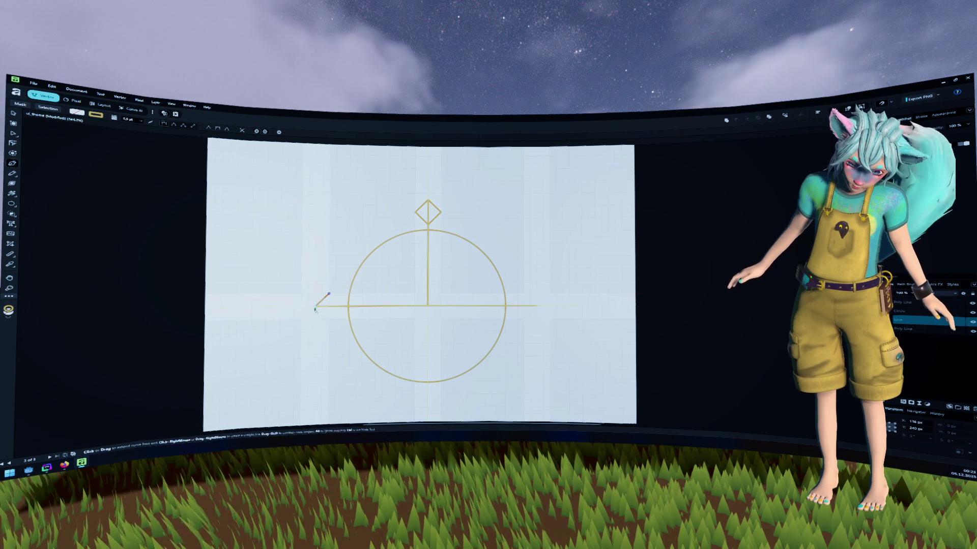
click(342, 307)
click(329, 320)
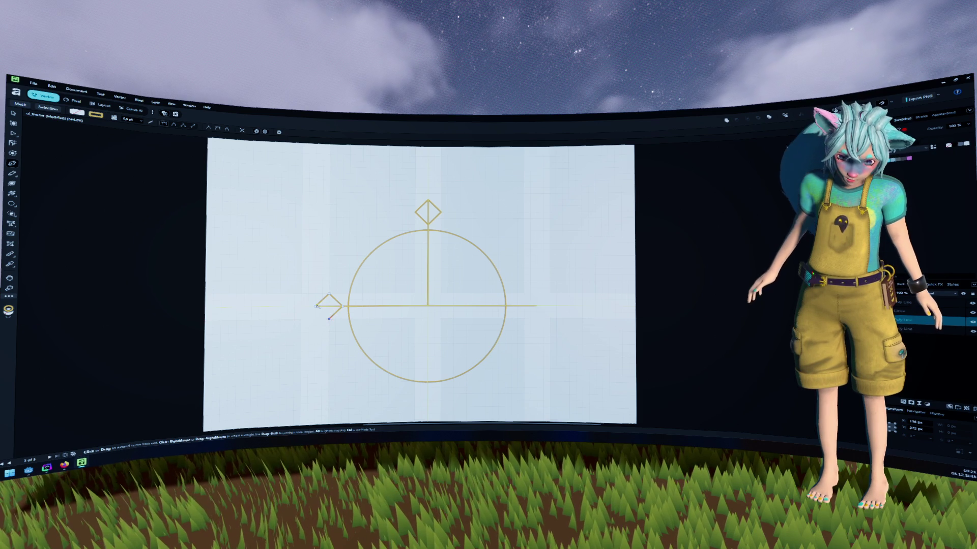
click(315, 307)
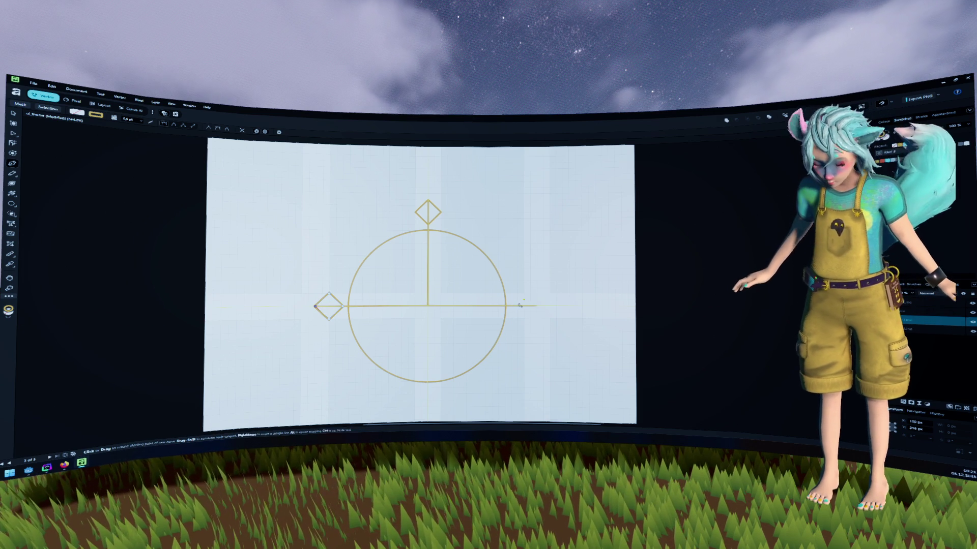
key(a)
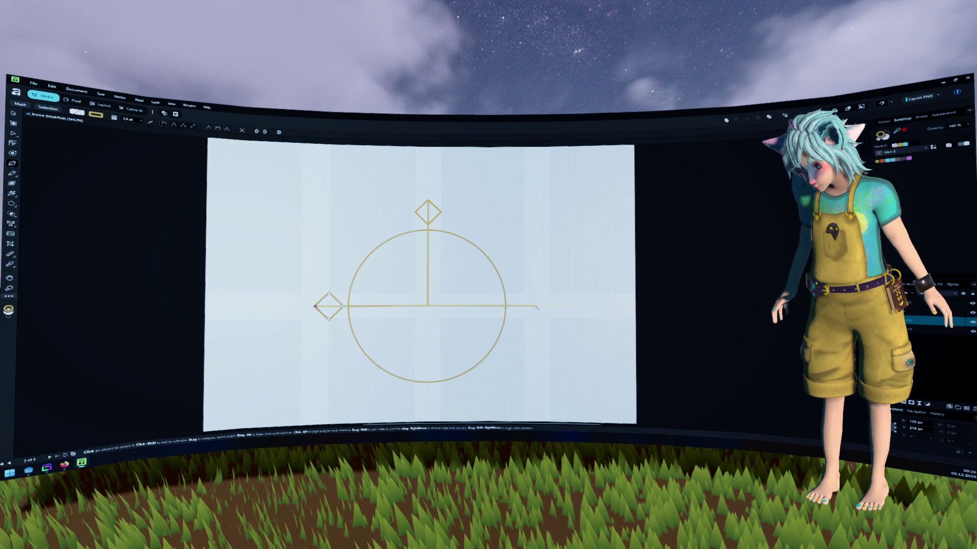
Draw a closed four-point diamond at the horizontal line's right end.
key(p)
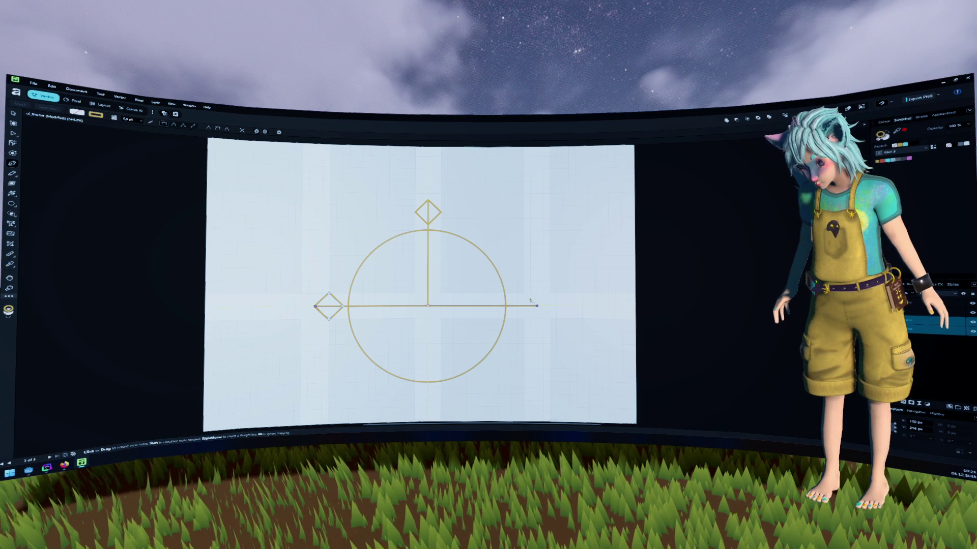
click(536, 305)
click(524, 294)
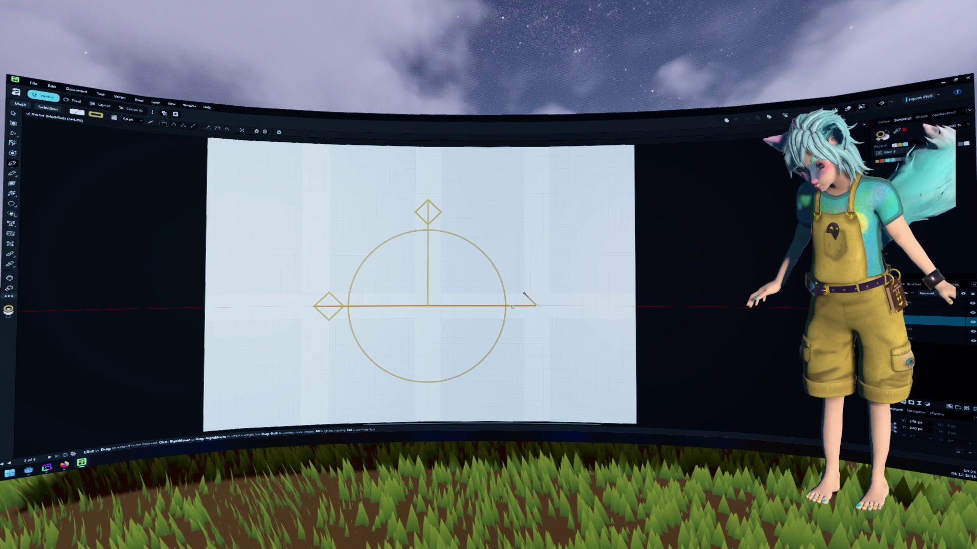
click(511, 305)
click(524, 319)
click(537, 306)
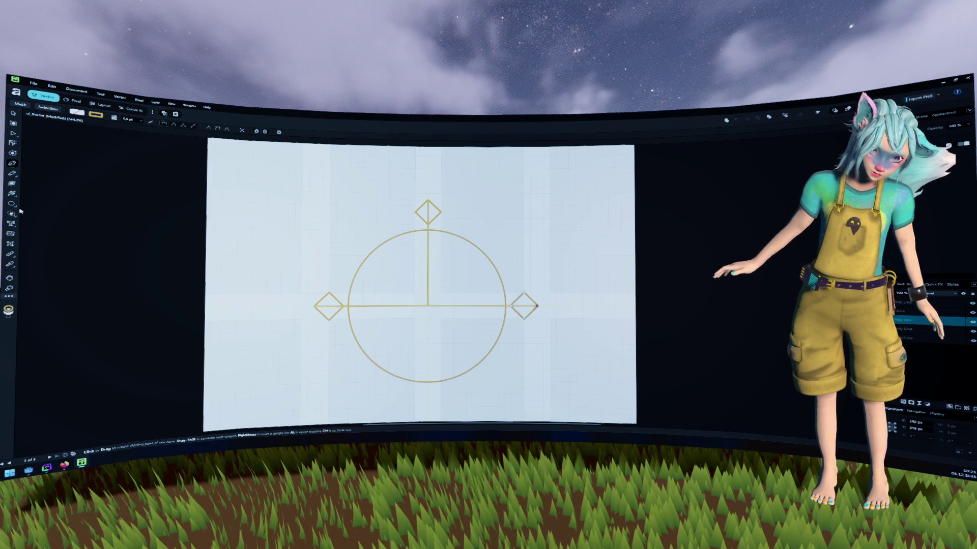
key(m)
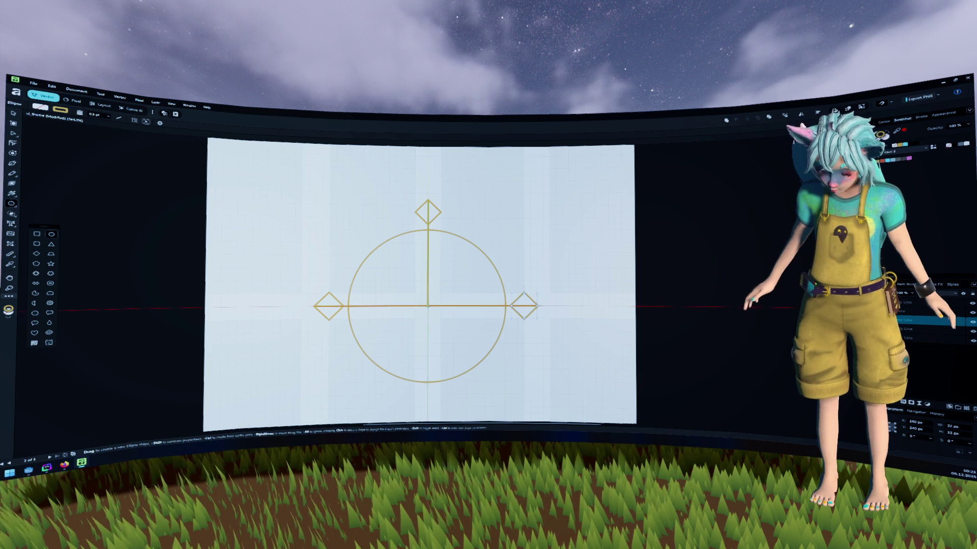
Draw a smaller concentric circle inside the first, then switch from Pencil to the Pen tool.
drag(427, 306, 492, 367)
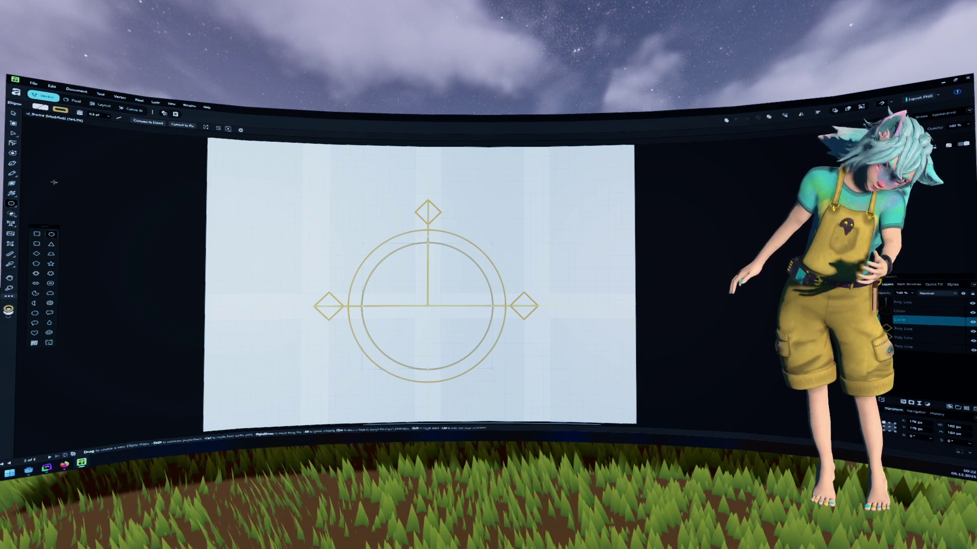
click(12, 173)
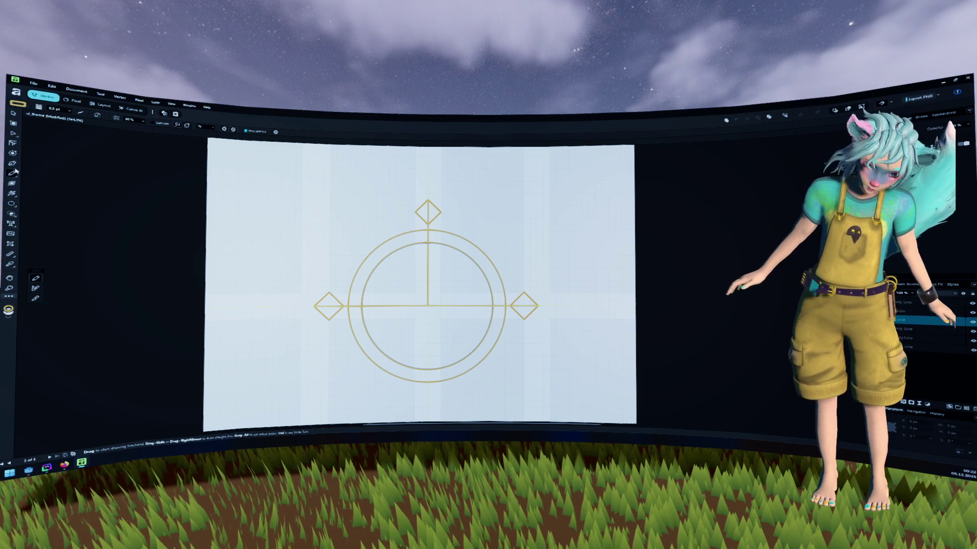
key(p)
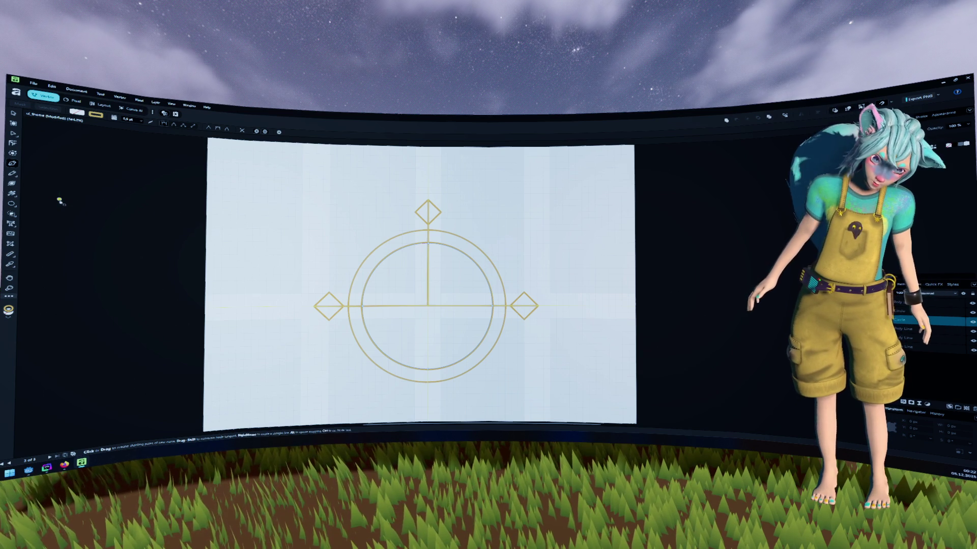
Pick the Move tool and select the outer circle.
click(11, 203)
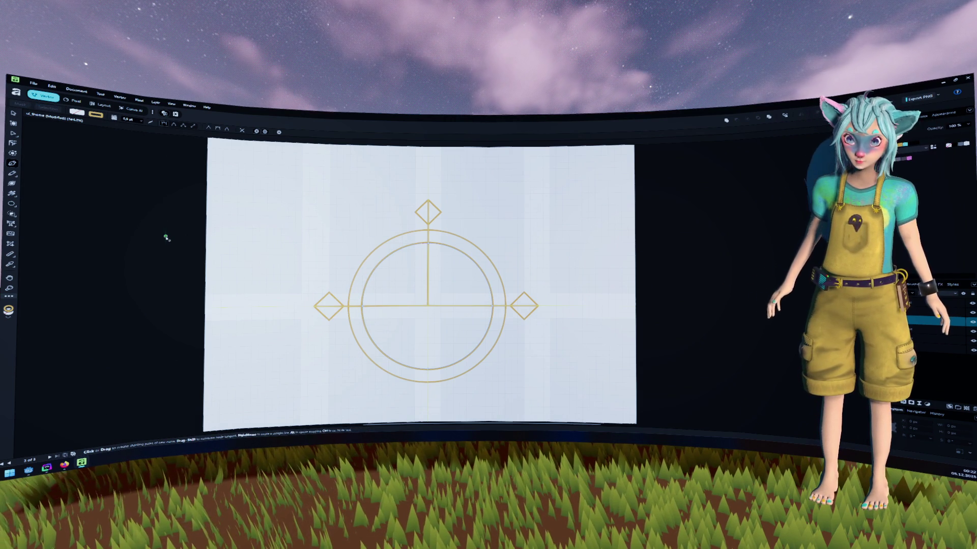
click(14, 113)
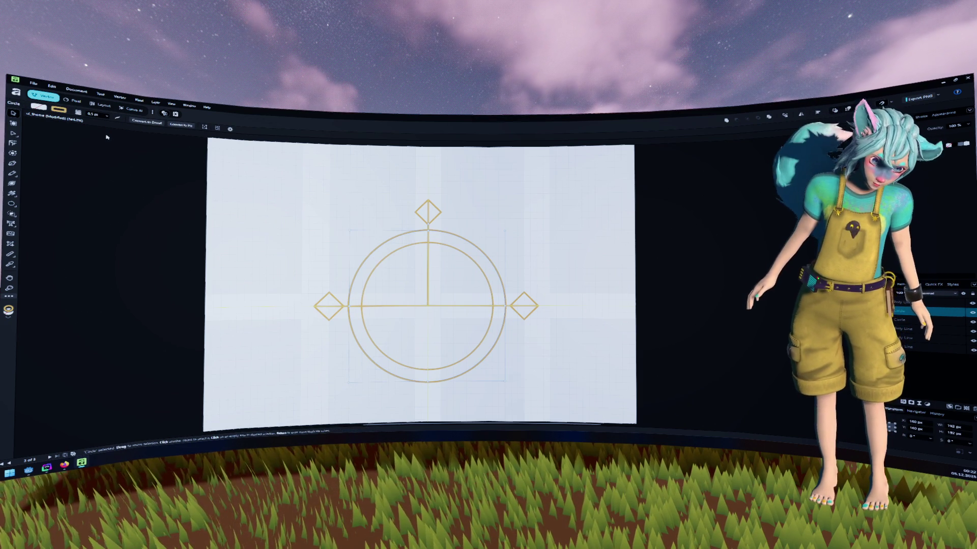
Switch the circle's fill to a Hatch Pattern, removing the added Line 2 and adjusting the angle.
click(43, 108)
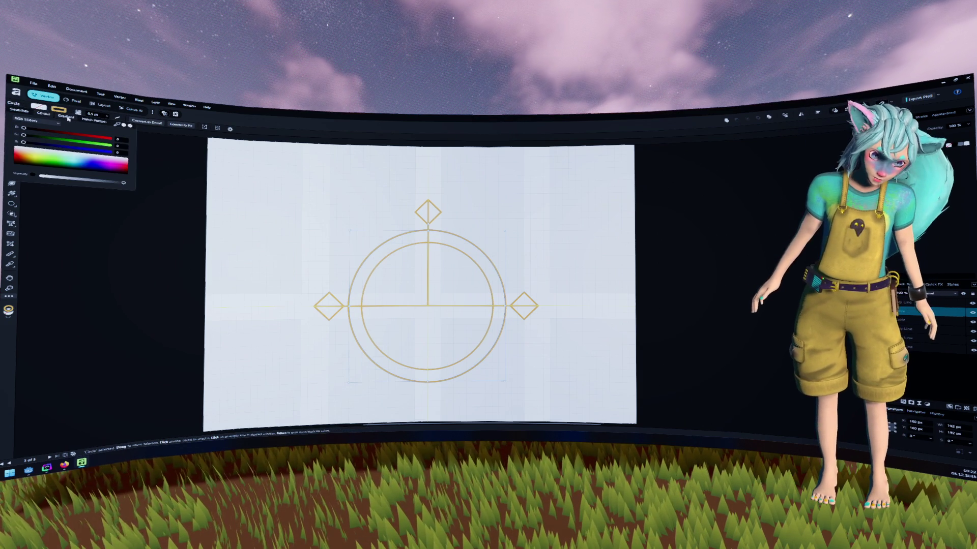
click(91, 120)
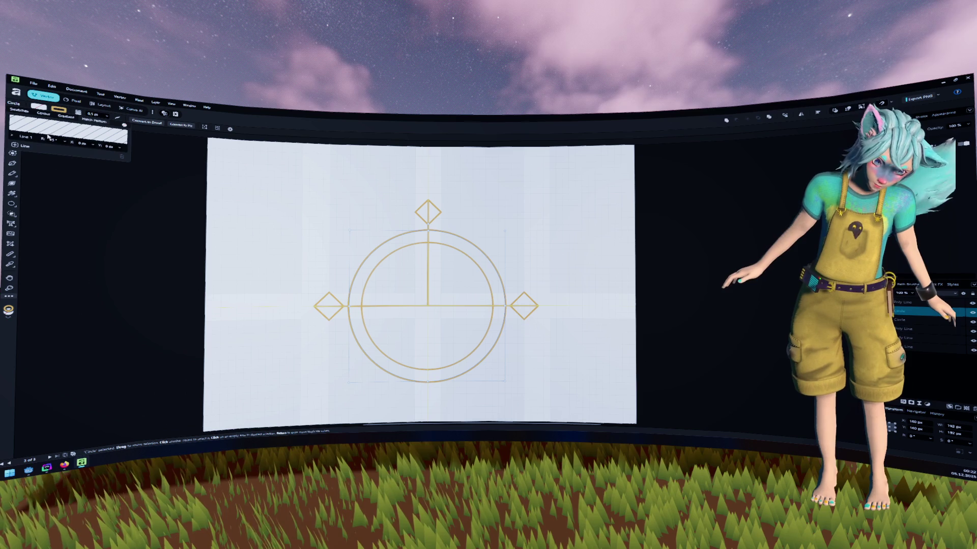
click(14, 145)
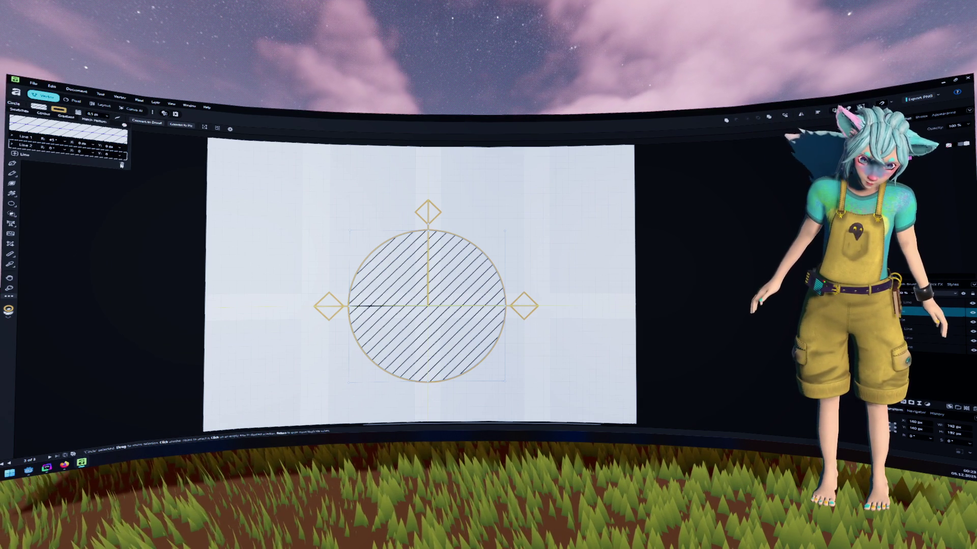
click(121, 165)
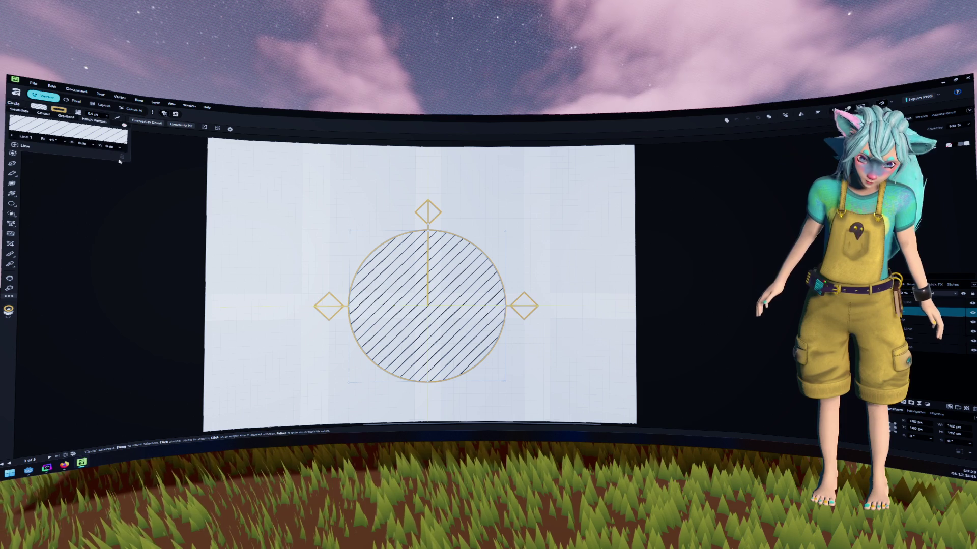
click(65, 141)
mouse_move(61, 148)
mouse_down()
mouse_move(73, 148)
mouse_move(57, 147)
mouse_up()
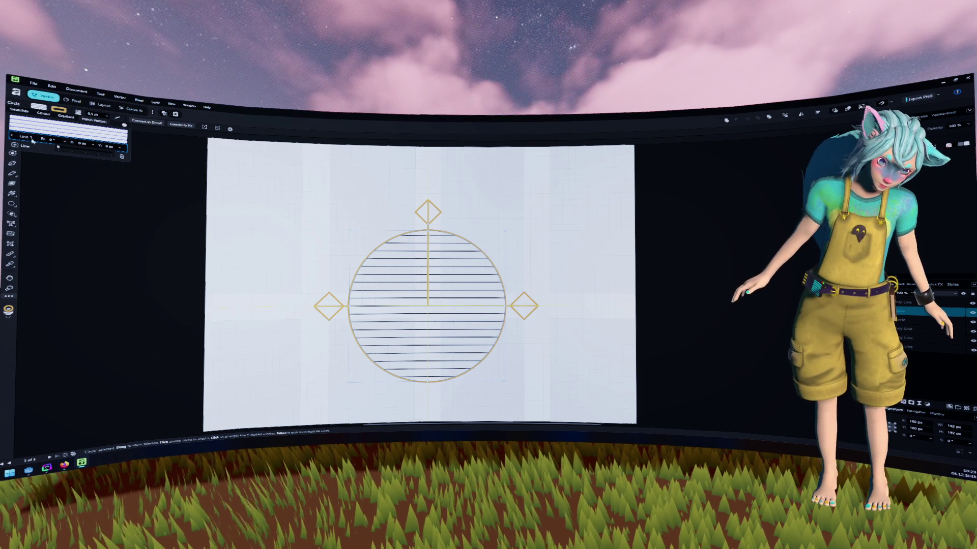
Set the hatch line value to 12 px, then undo the horizontal hatch fill.
click(14, 136)
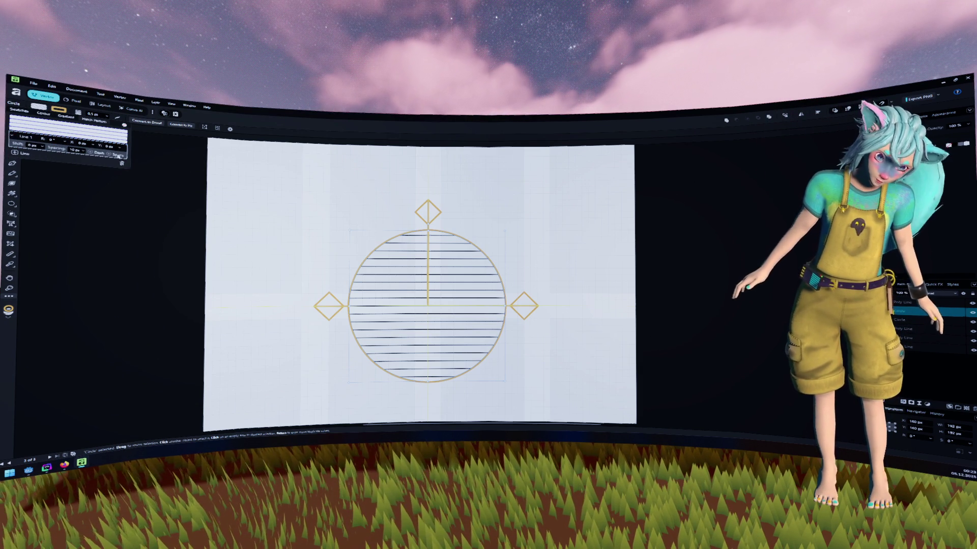
click(110, 155)
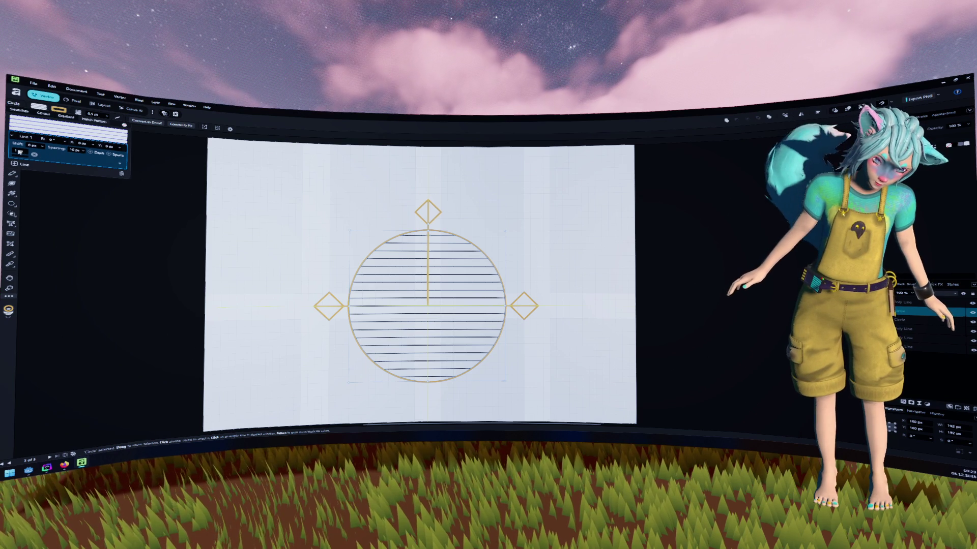
click(33, 154)
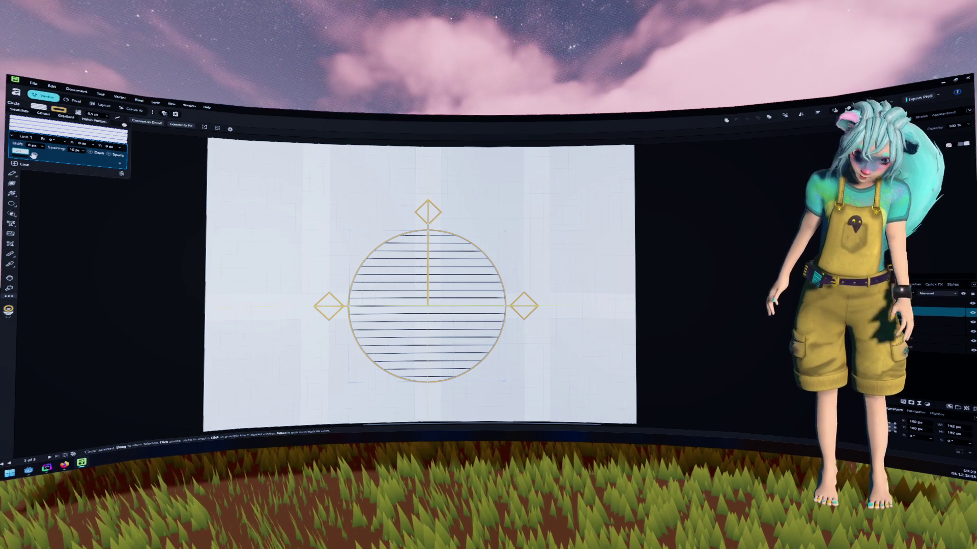
text(12)
key(Return)
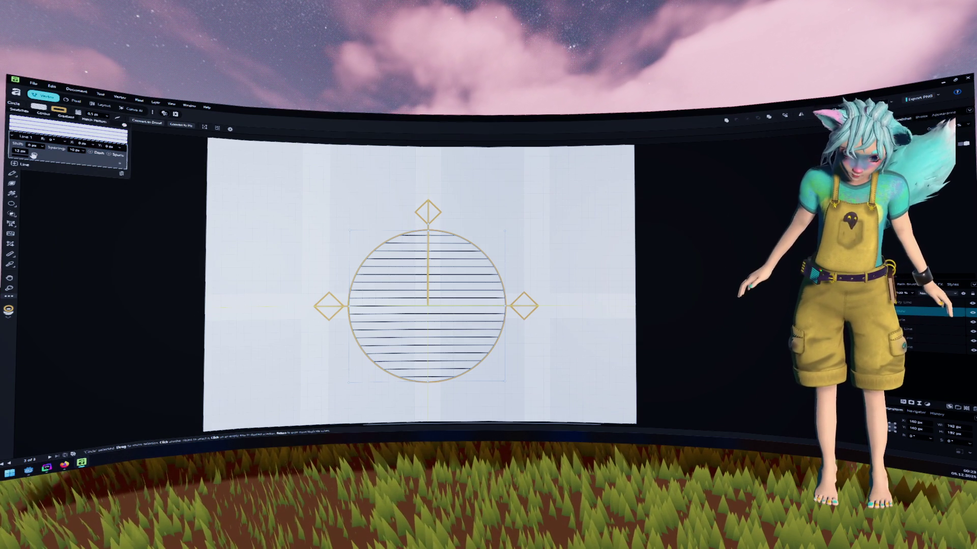
click(20, 135)
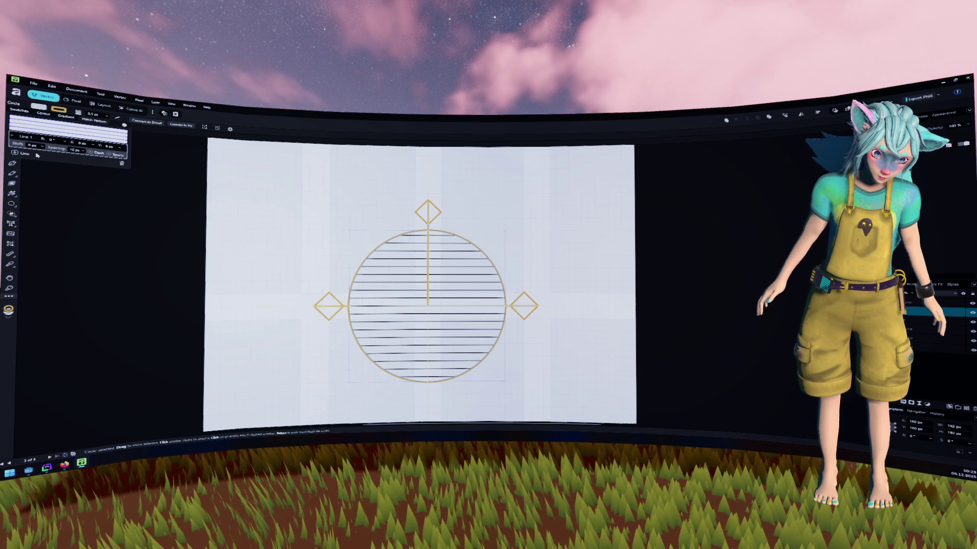
key(ctrl+z)
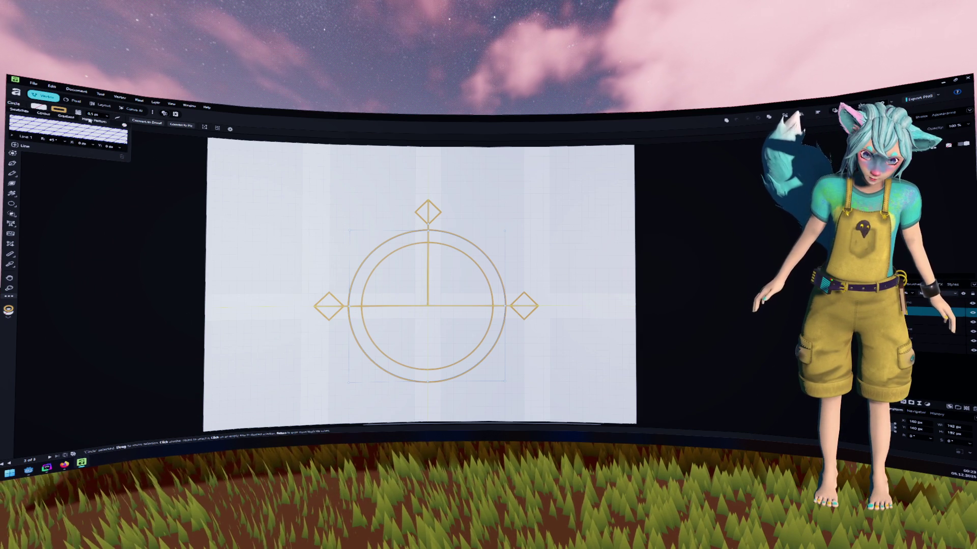
Undo again and reapply the hatch with a 90° angle.
key(ctrl+z)
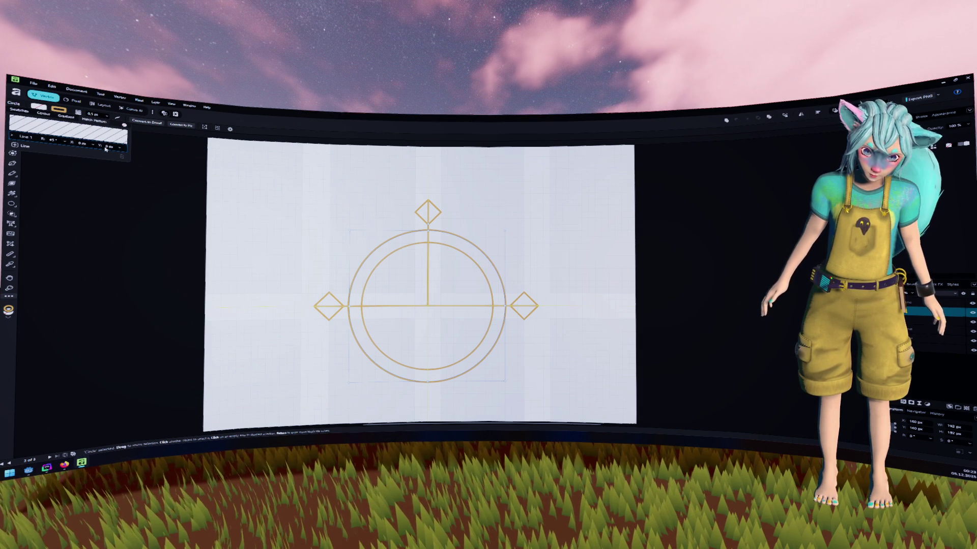
click(57, 143)
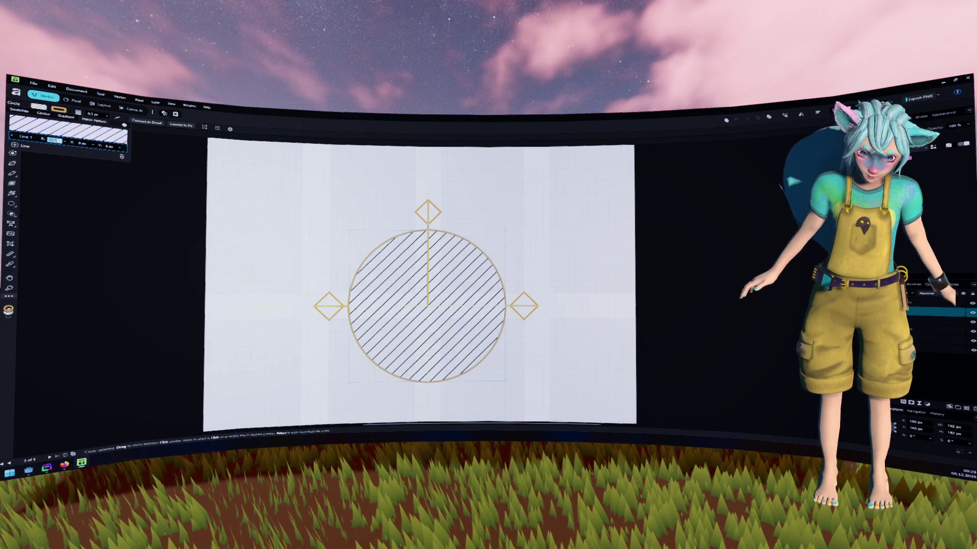
text(90)
key(Return)
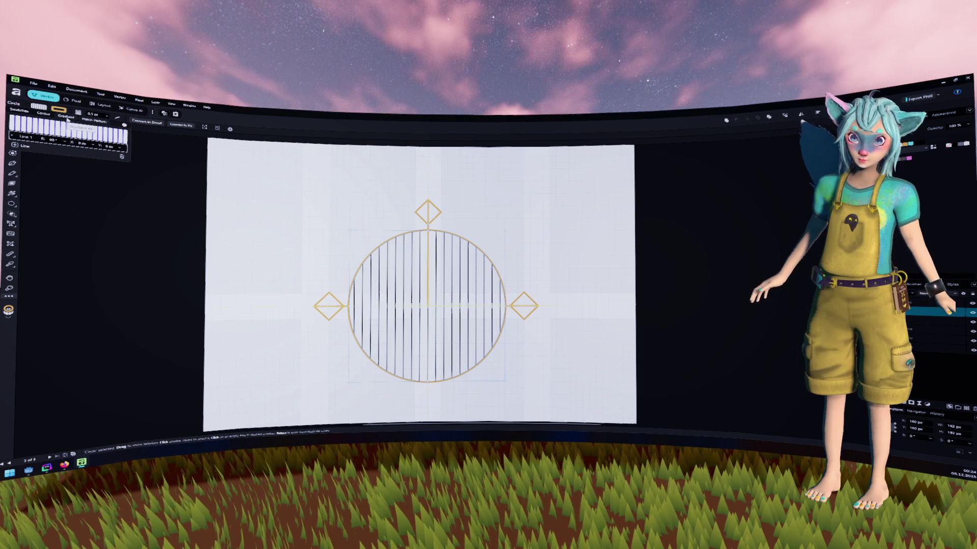
Try a solid gold fill, then set the circle's fill to None and deselect.
click(36, 113)
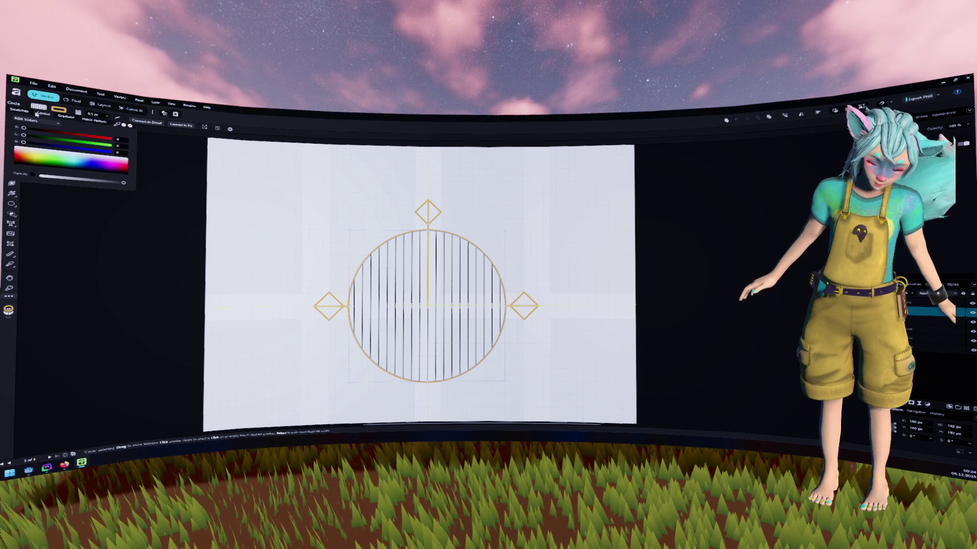
click(24, 113)
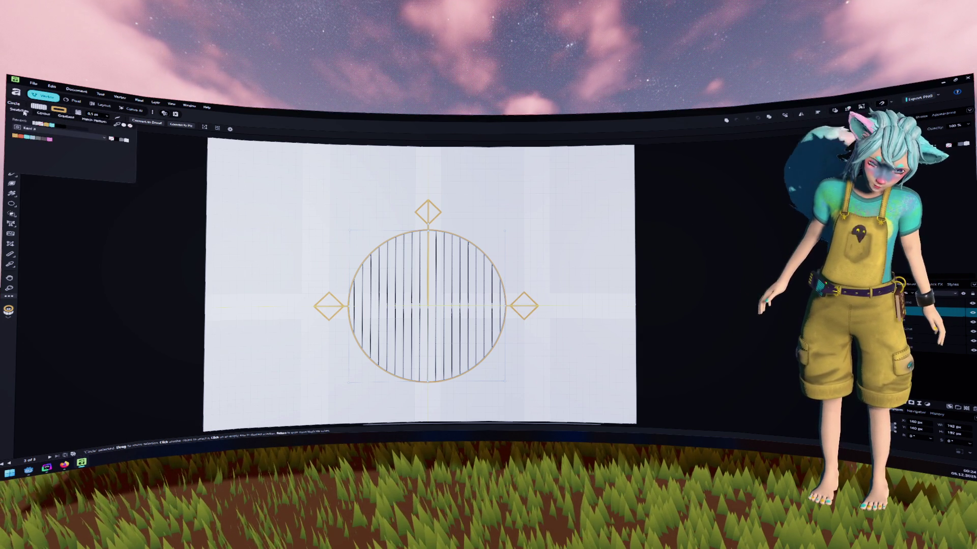
click(15, 137)
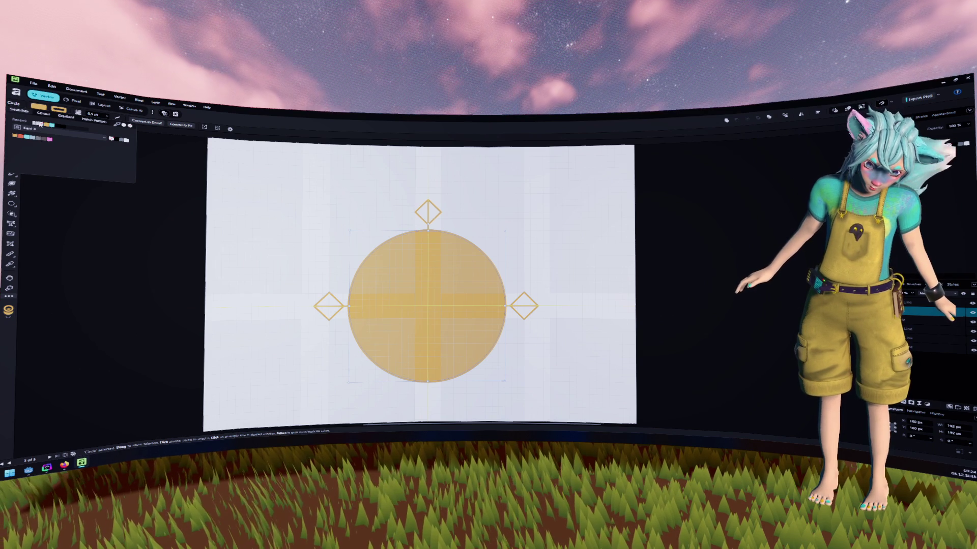
click(40, 125)
key(Escape)
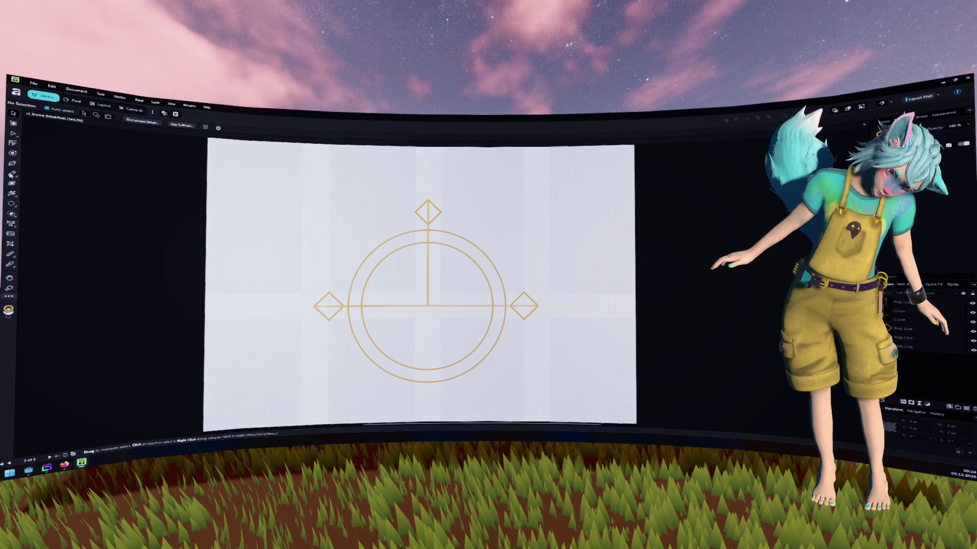
key(n)
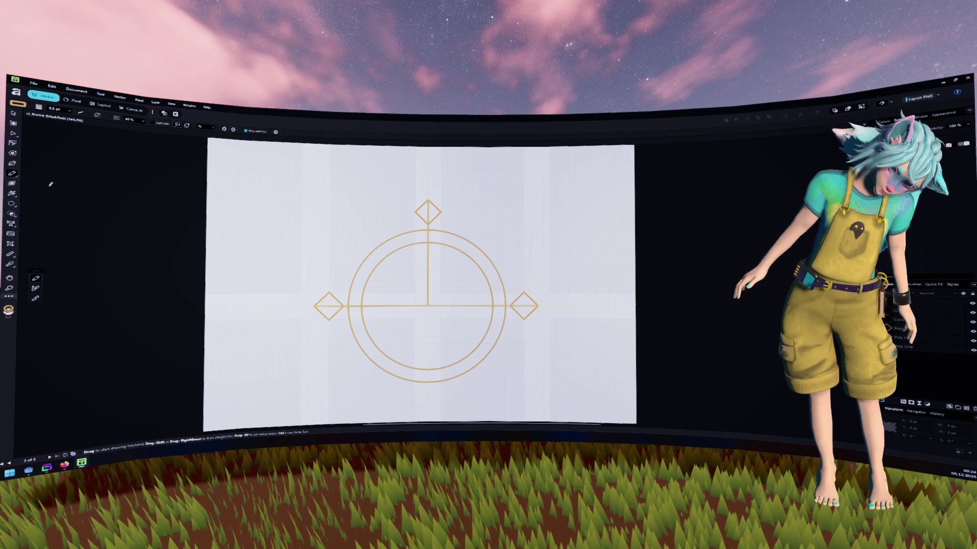
click(14, 163)
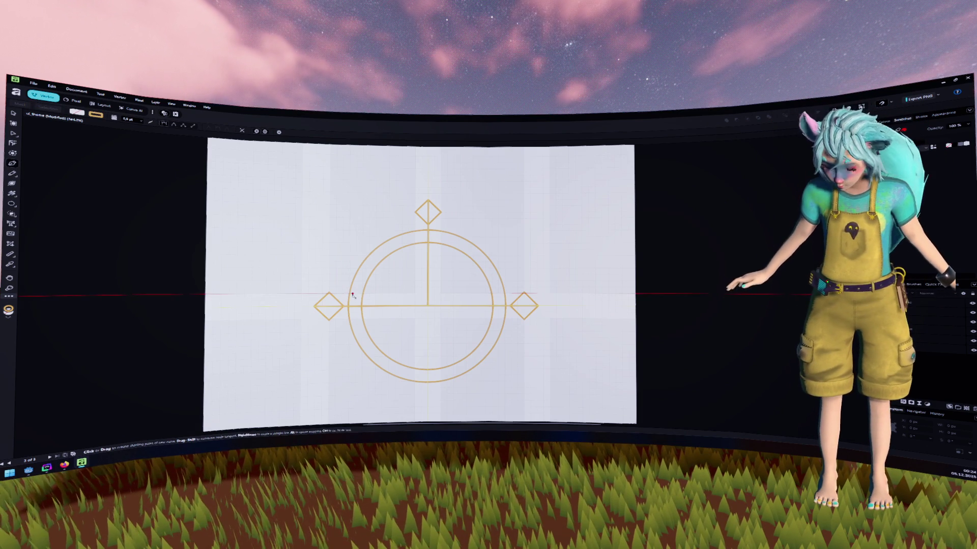
key(alt+Tab)
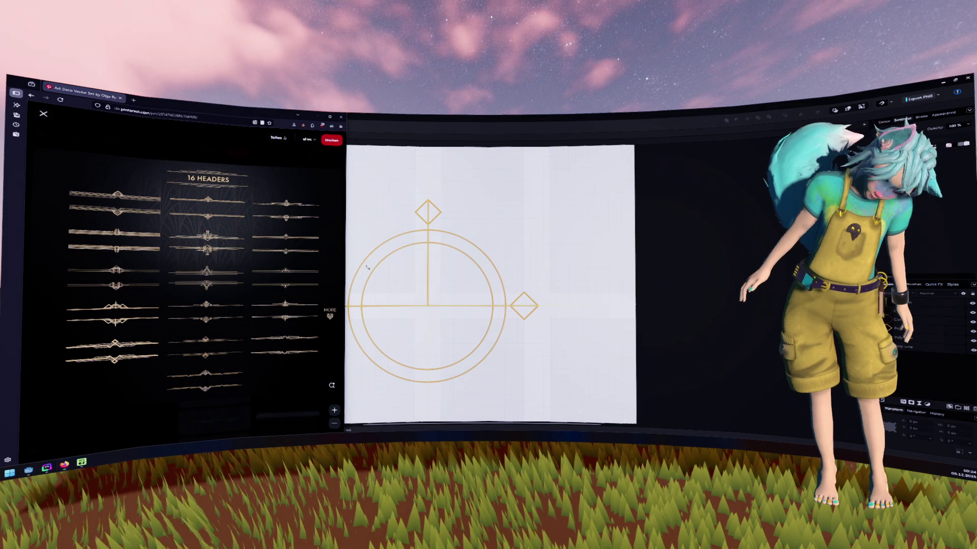
key(alt+Tab)
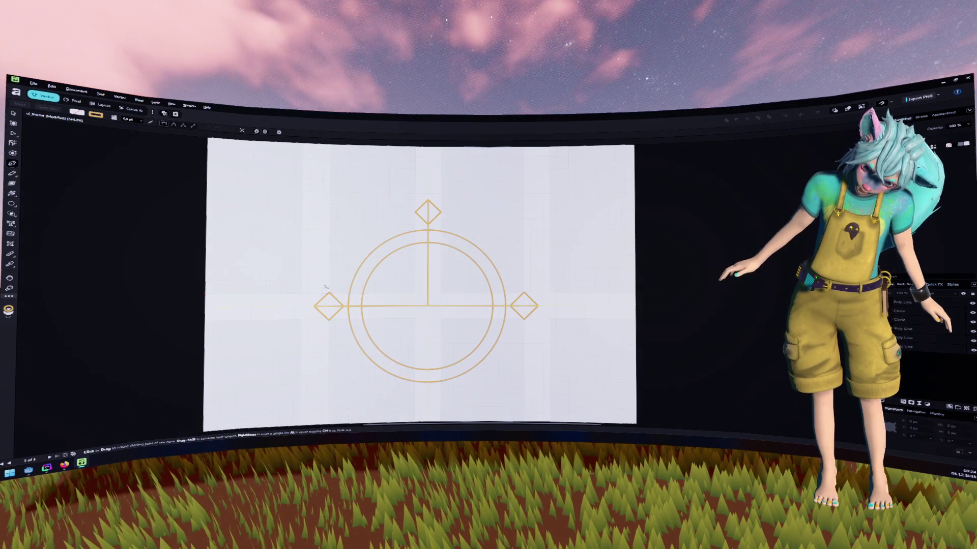
click(14, 113)
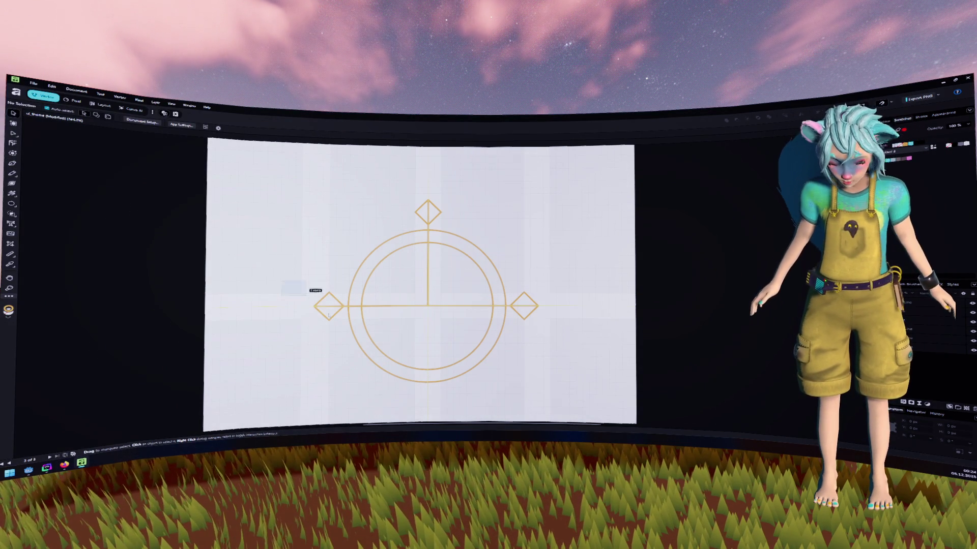
drag(329, 315, 340, 308)
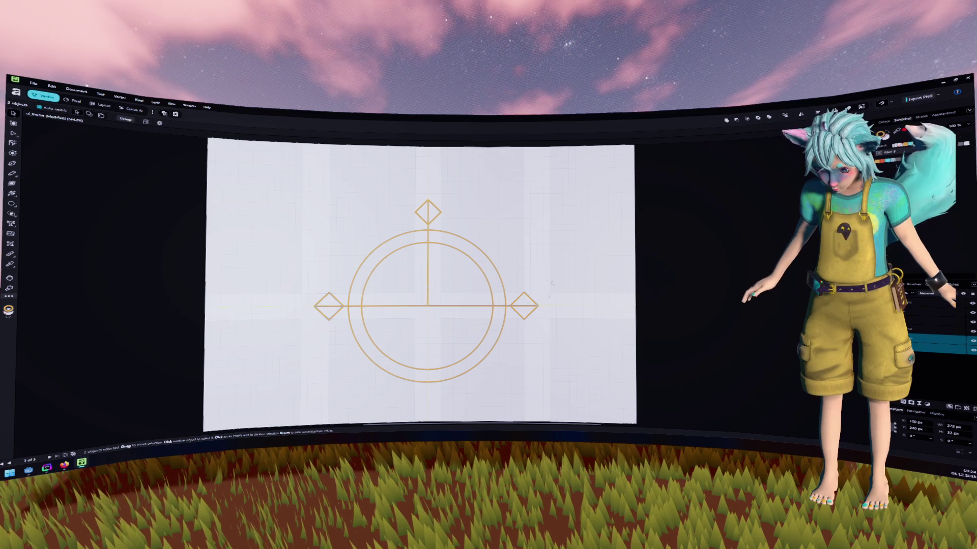
drag(538, 306, 629, 313)
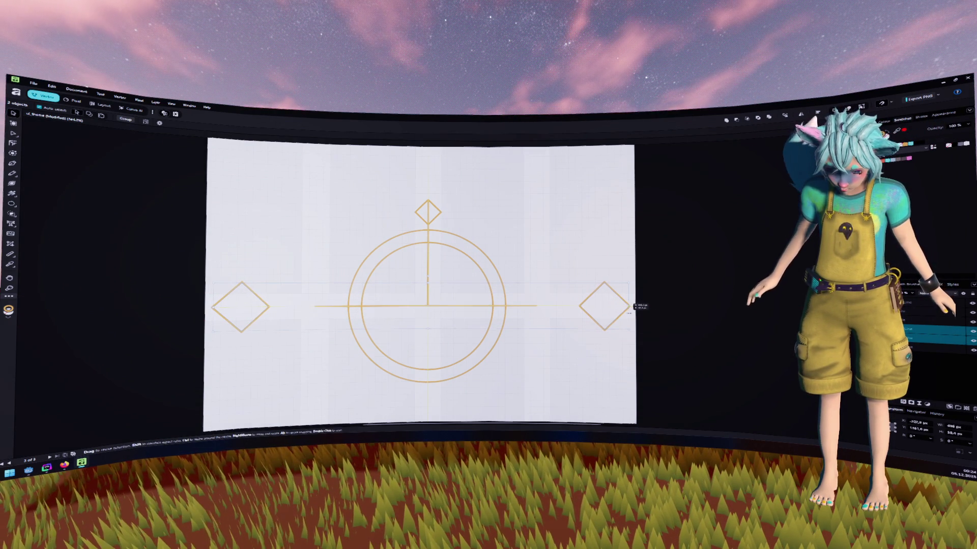
click(596, 358)
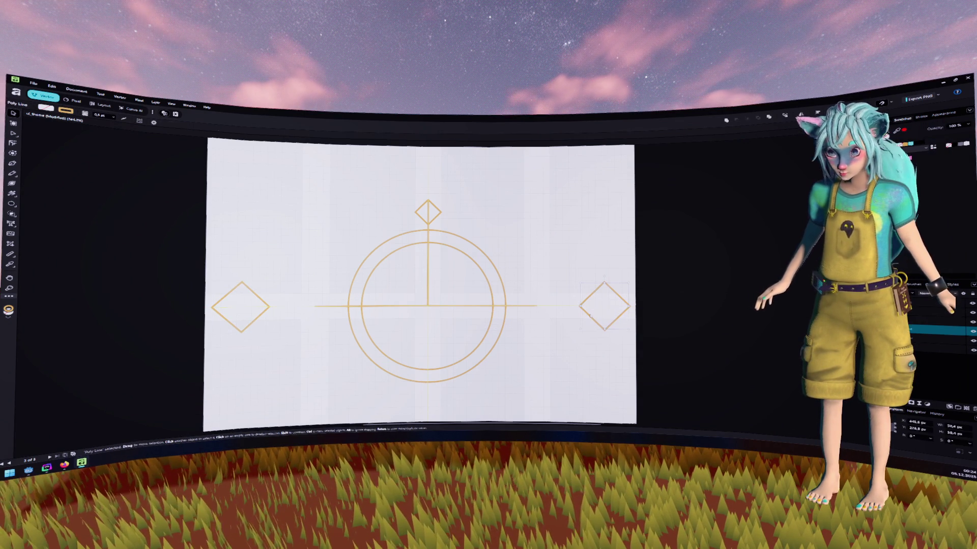
drag(591, 316, 588, 316)
click(542, 338)
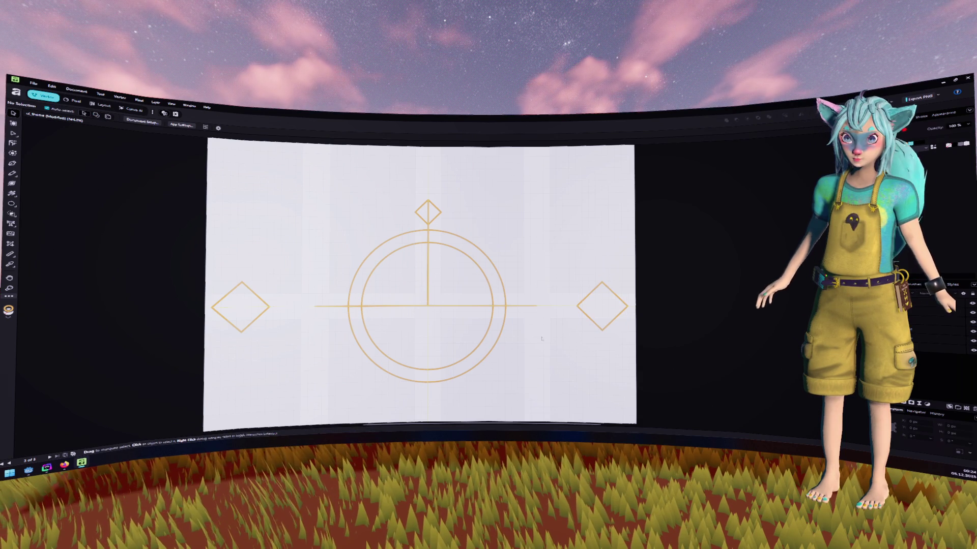
click(228, 319)
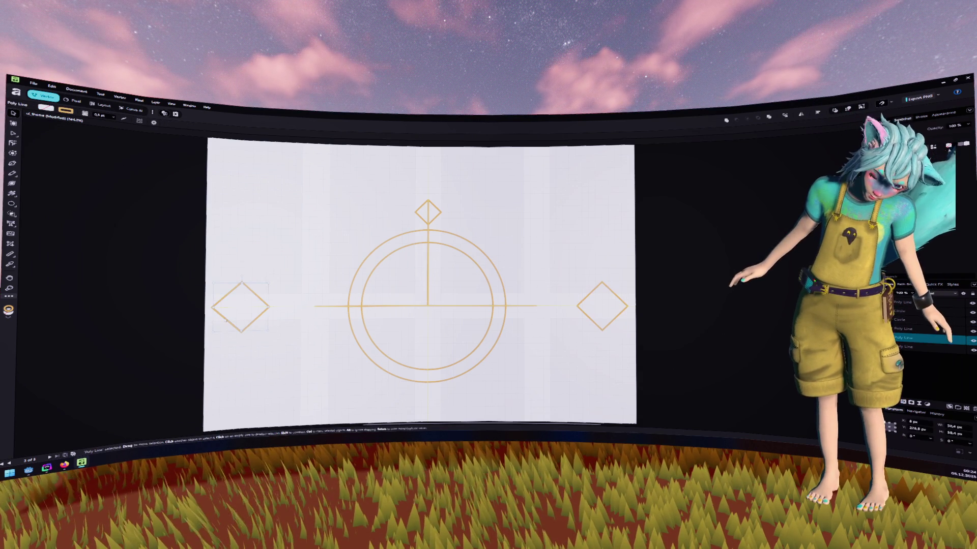
click(314, 306)
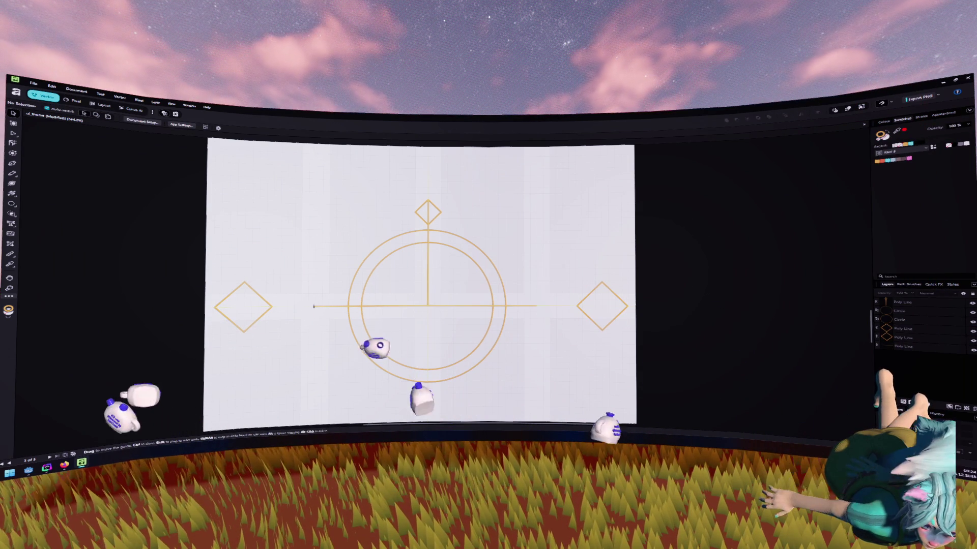
mouse_move(314, 306)
mouse_down()
mouse_move(285, 308)
mouse_move(312, 300)
mouse_move(322, 331)
mouse_move(335, 239)
mouse_move(330, 306)
mouse_up()
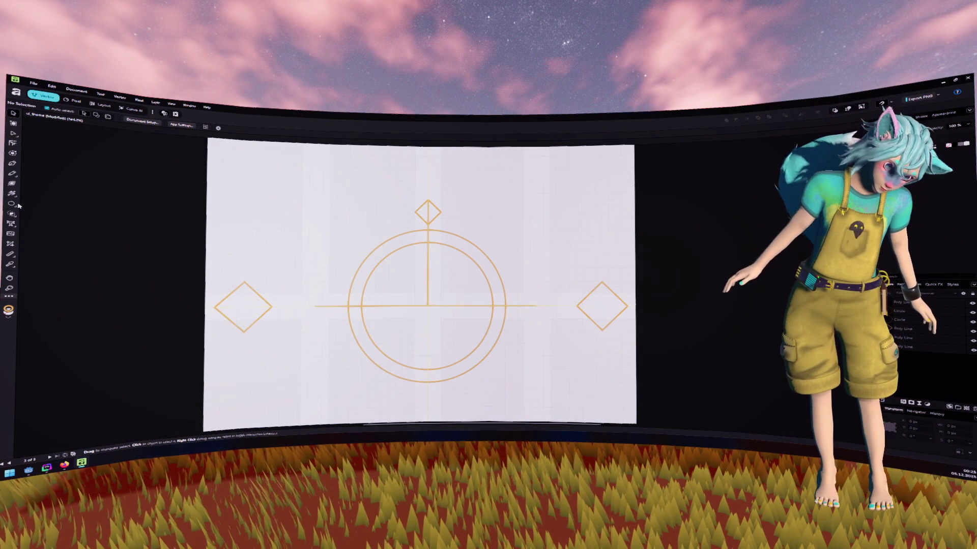
key(p)
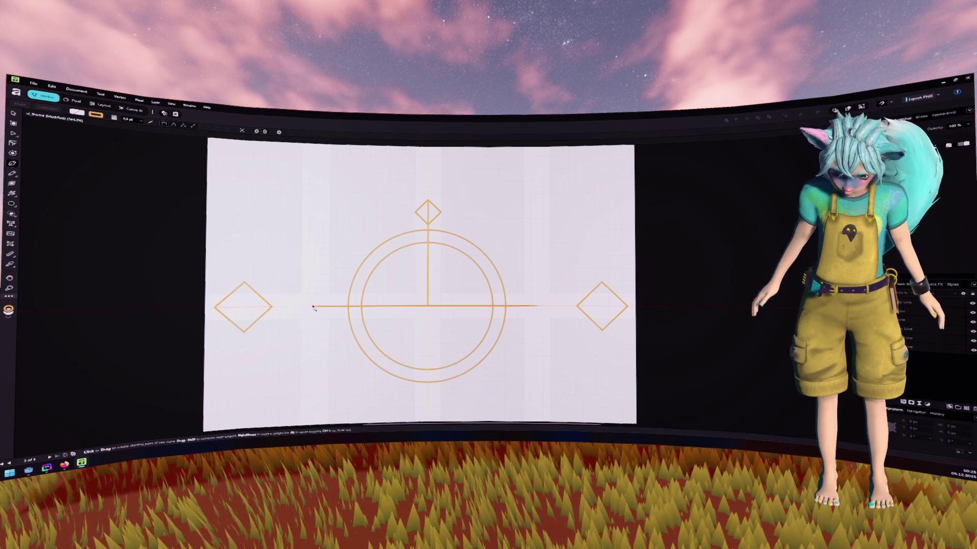
Draw the arrowhead's upper edge from the horizontal line back toward the left diamond.
click(315, 307)
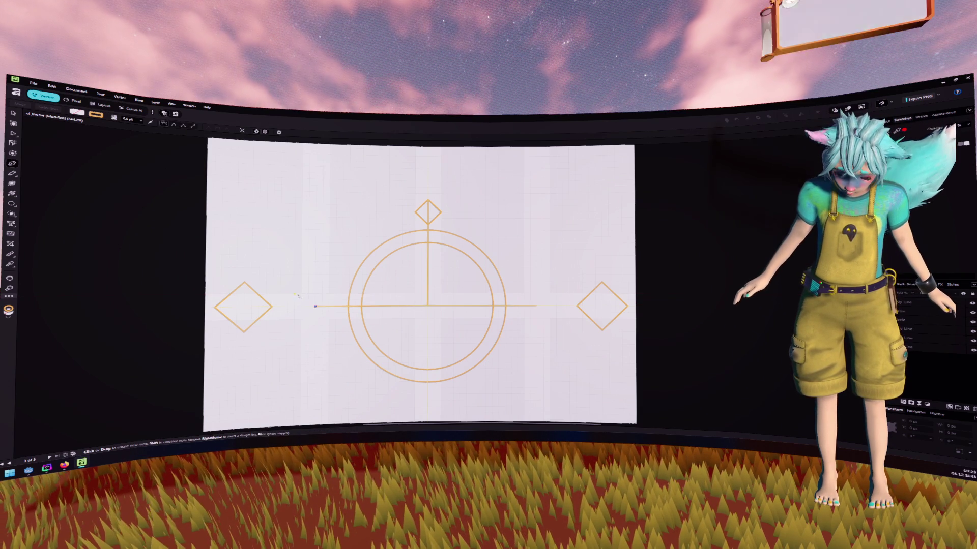
click(302, 294)
click(258, 294)
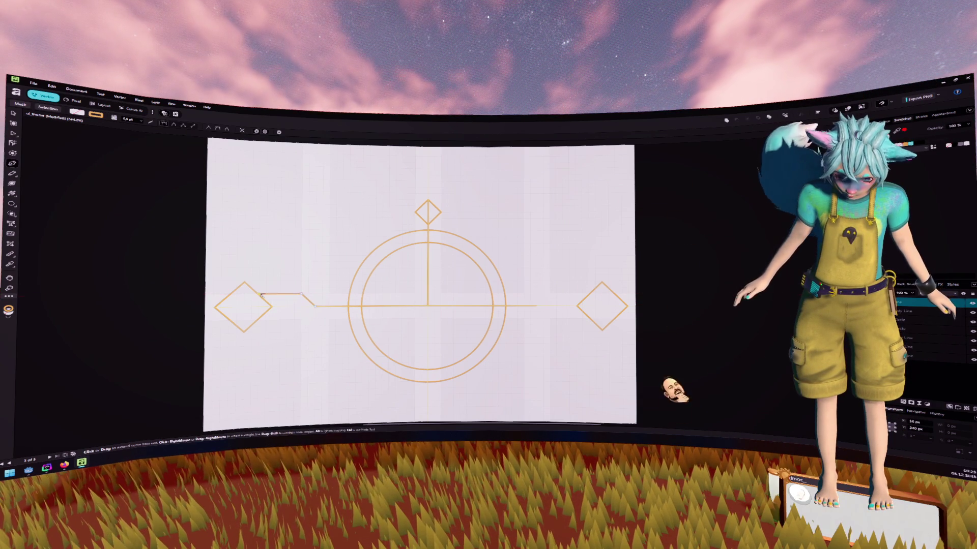
click(258, 320)
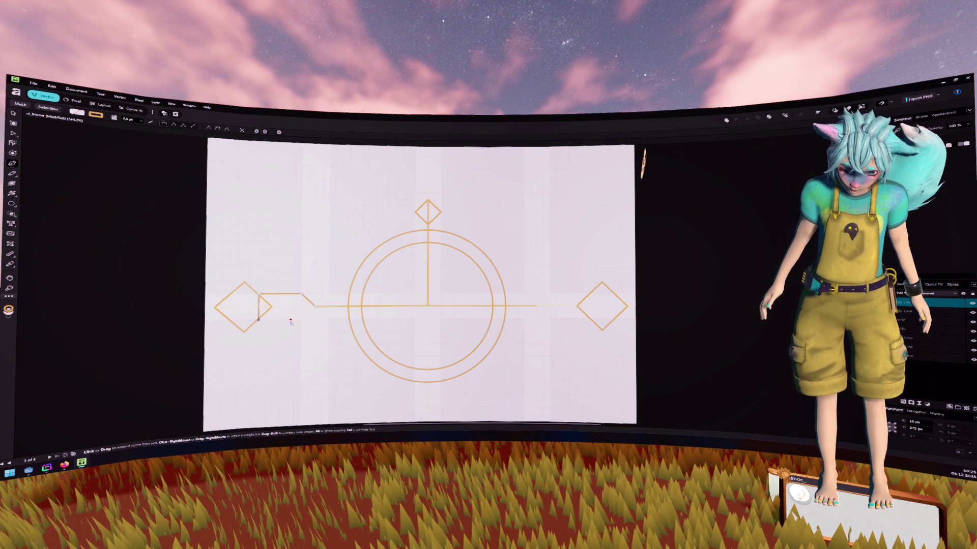
key(ctrl+z)
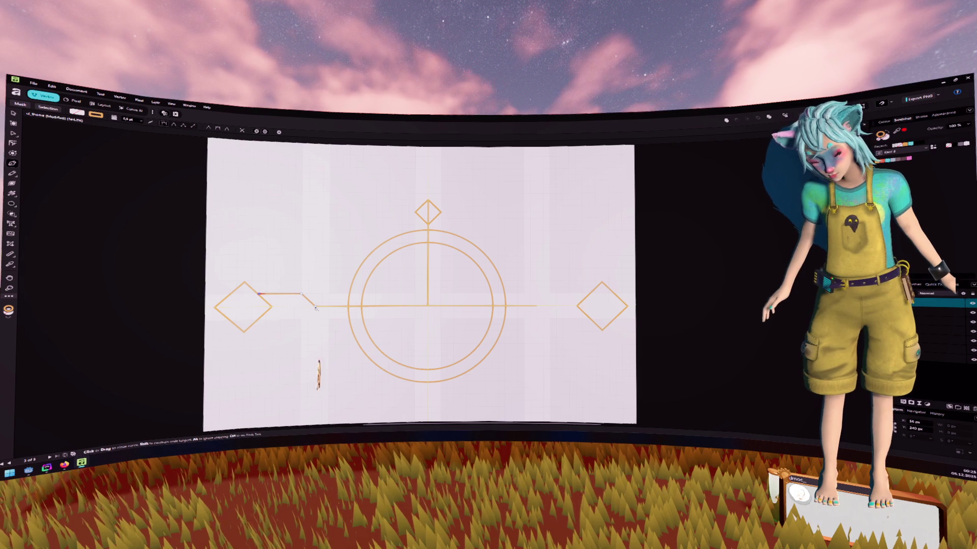
key(Escape)
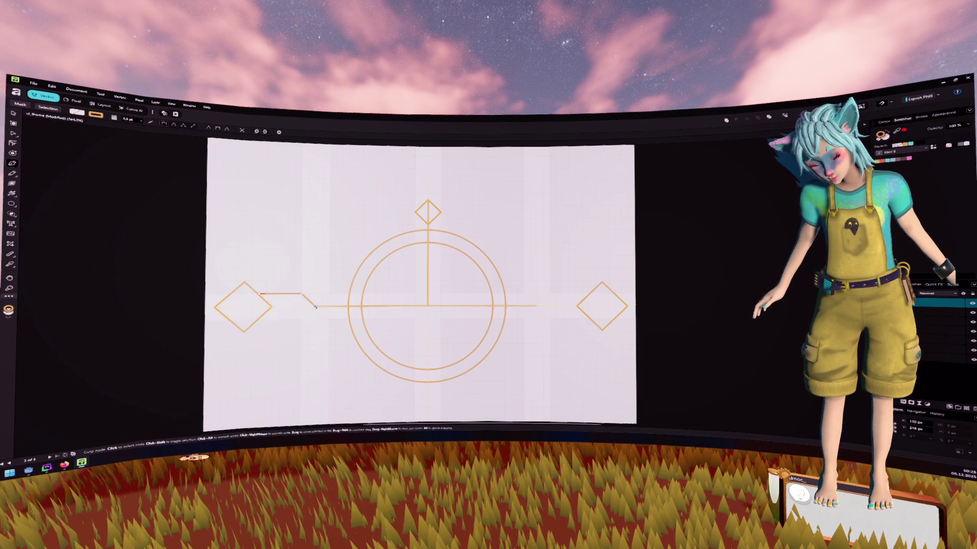
Draw the arrowhead's lower edge and the double-line shaft from the arrow point to the outer circle.
click(315, 306)
click(301, 319)
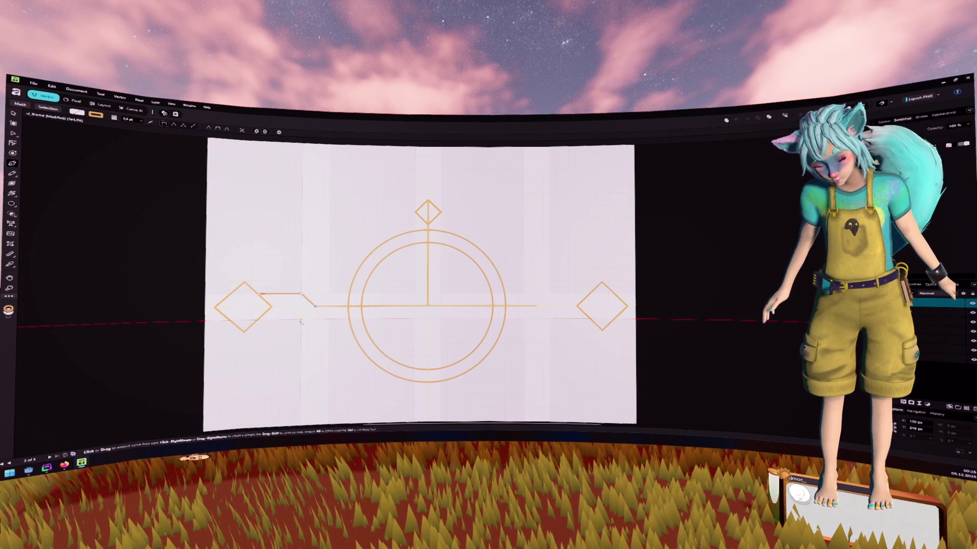
click(259, 319)
key(Escape)
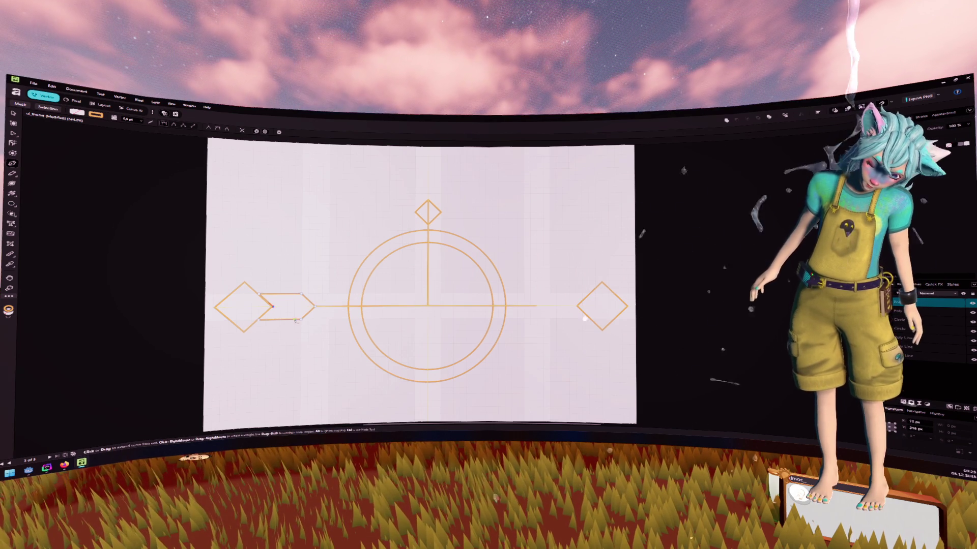
click(315, 306)
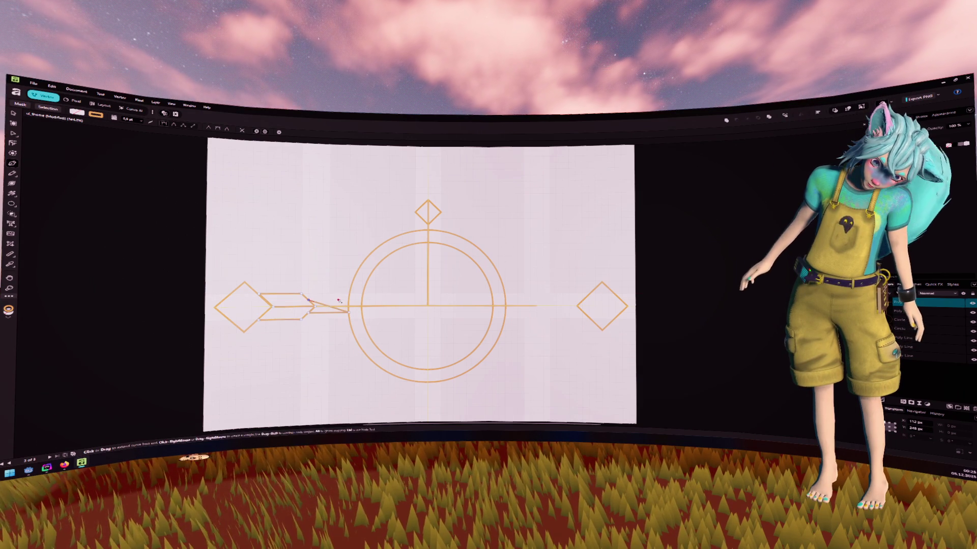
click(348, 313)
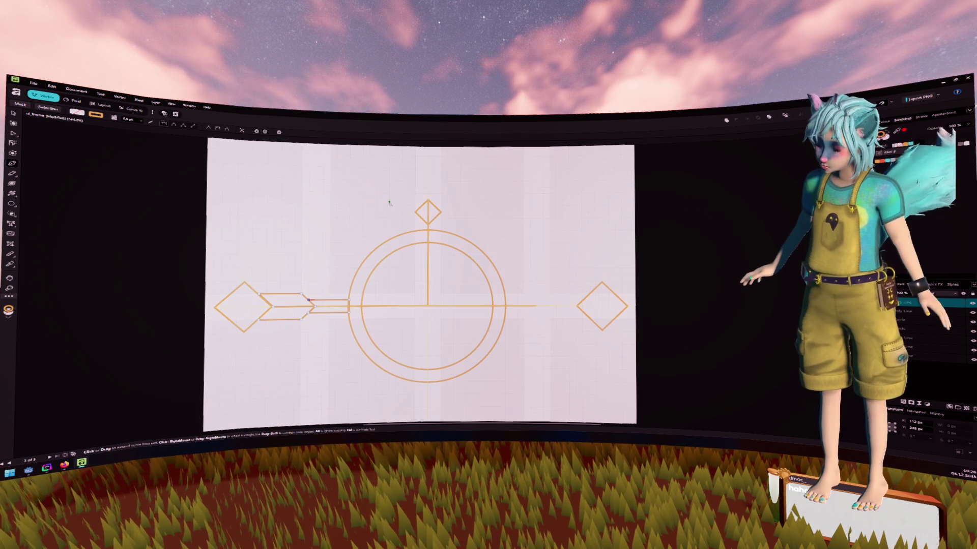
click(15, 116)
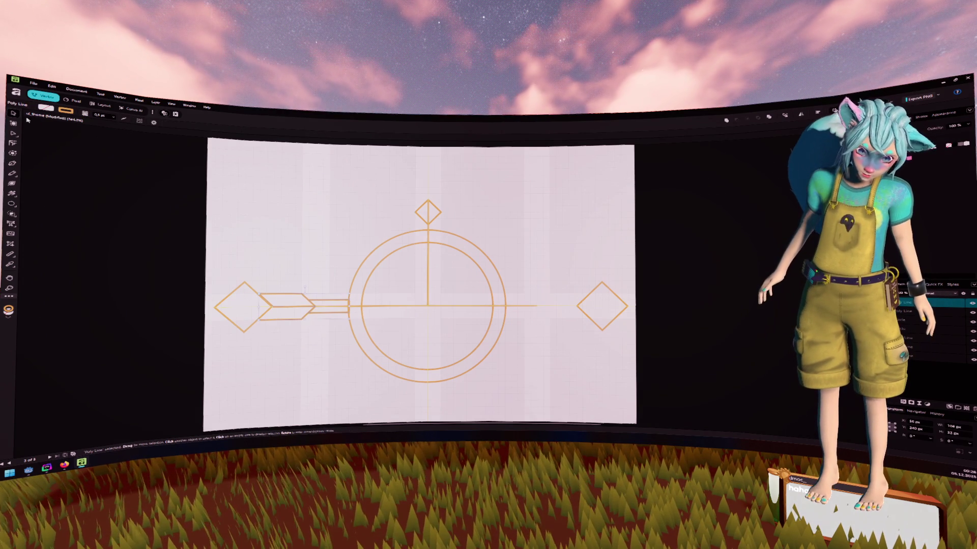
Select the arrow connector with the Node tool and break its path at the shaft nodes.
click(420, 211)
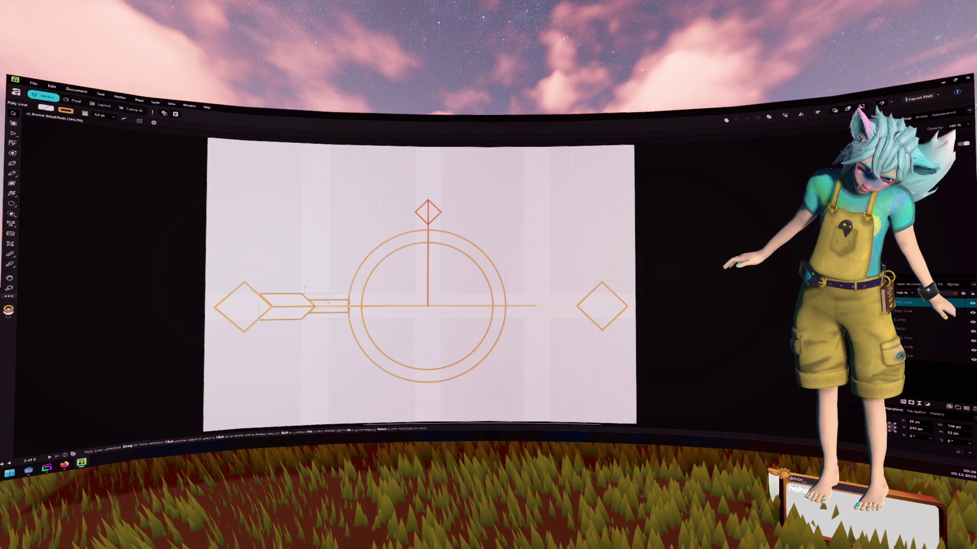
scroll(323, 330, up, 10)
click(239, 222)
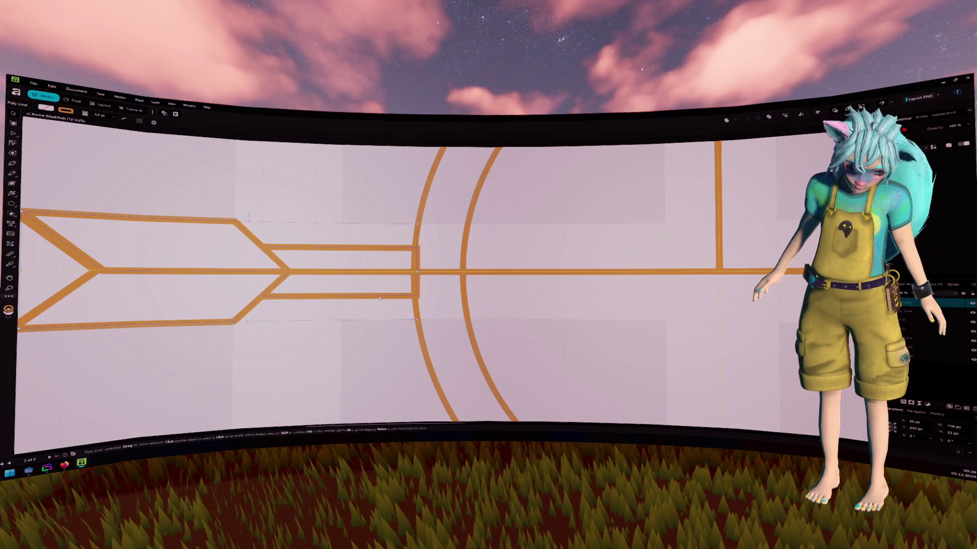
scroll(379, 299, down, 1)
scroll(370, 297, down, 3)
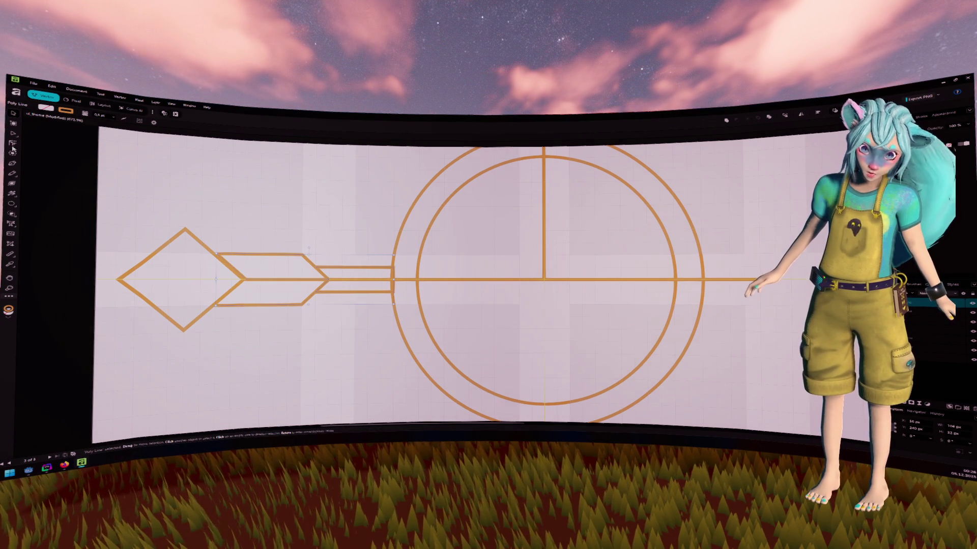
click(14, 136)
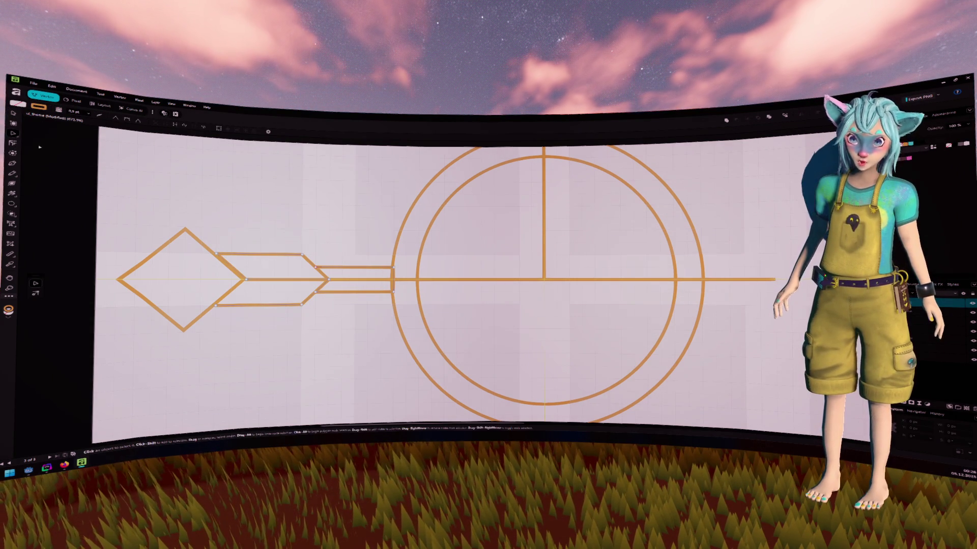
click(394, 280)
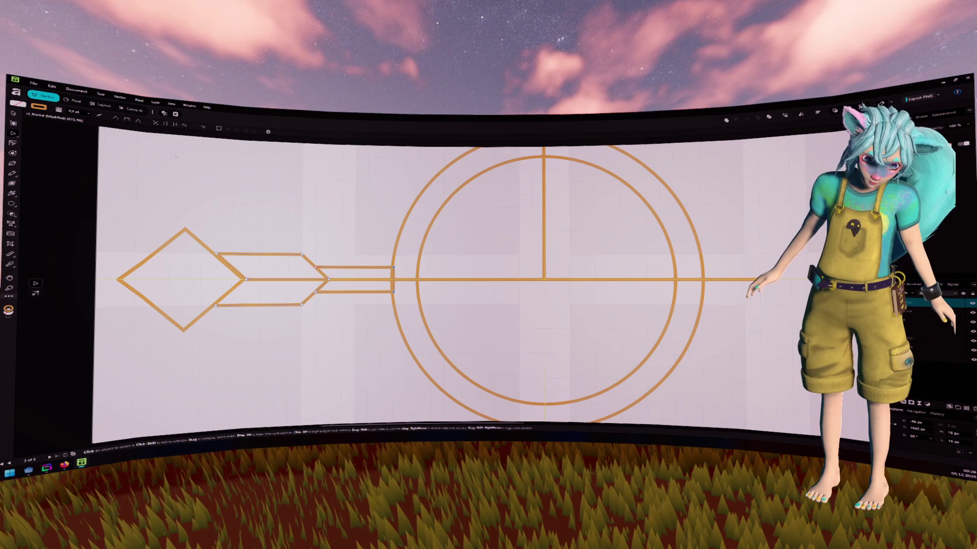
click(164, 126)
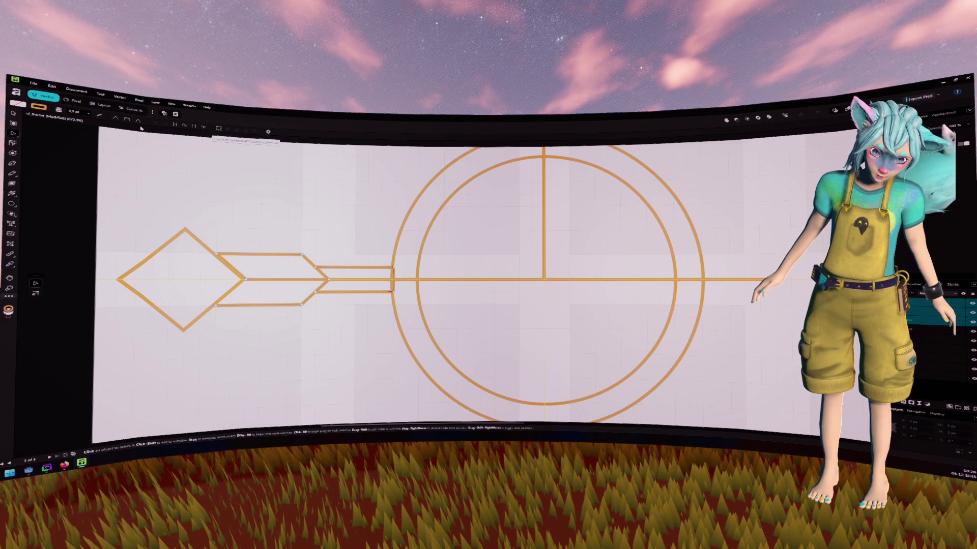
Drag the separated upper shaft line's end node right until it meets the outer circle.
key(v)
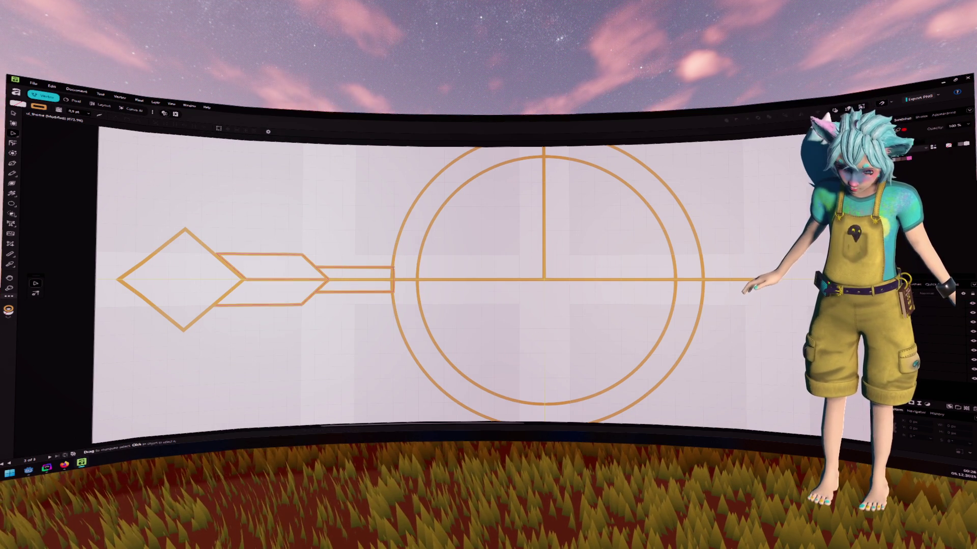
key(a)
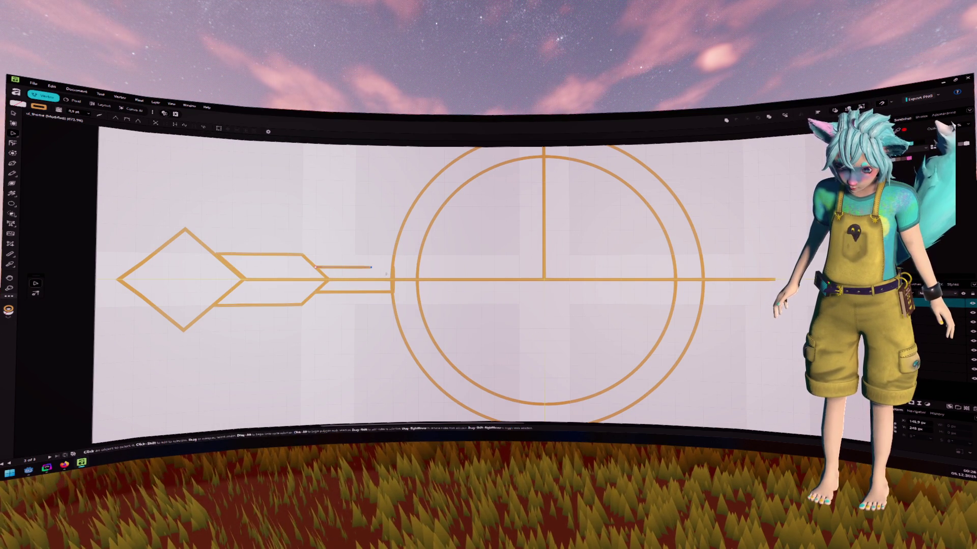
click(394, 270)
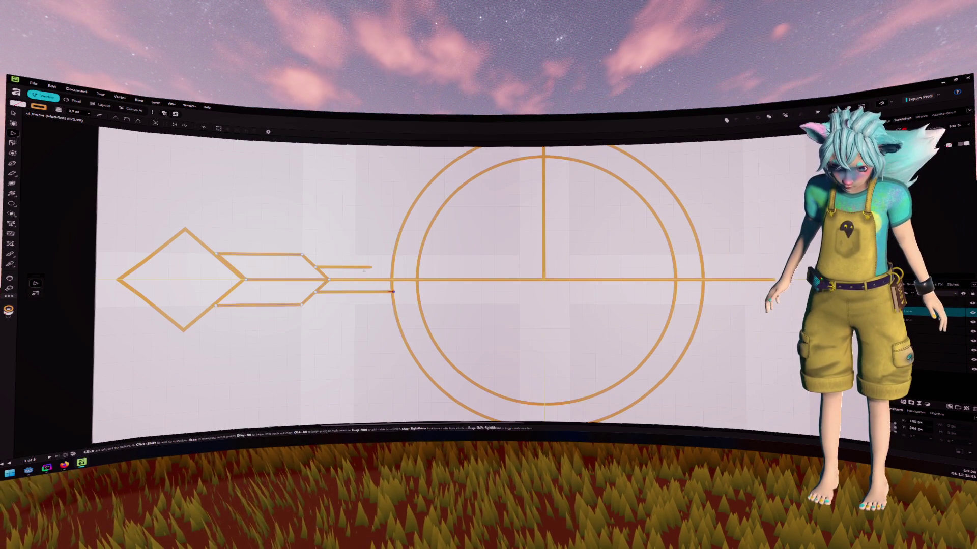
drag(371, 267, 393, 267)
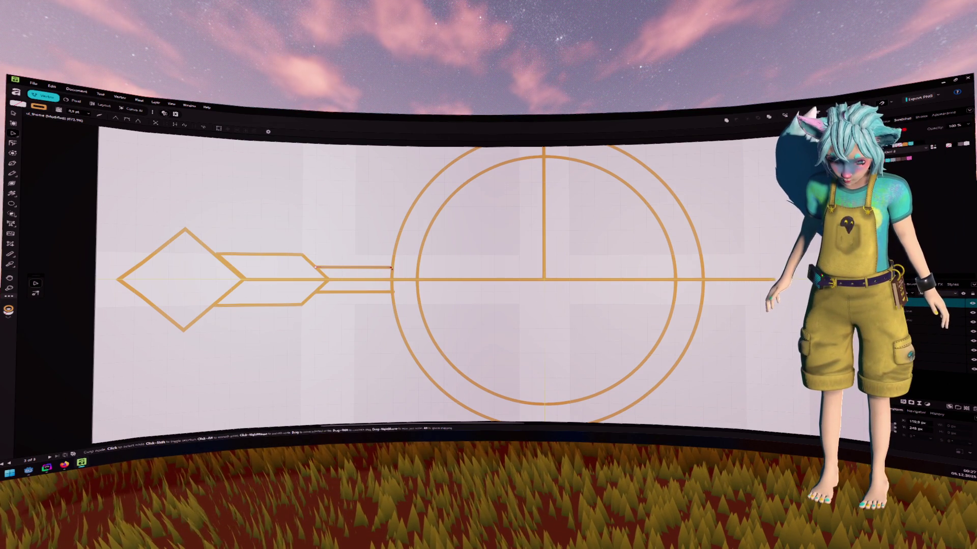
key(Escape)
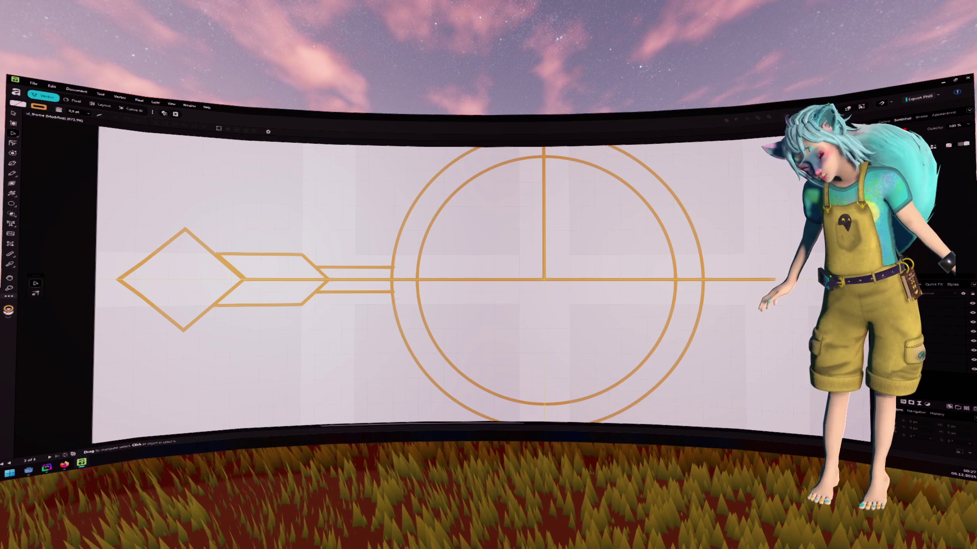
Select the outer circle and review its stroke settings.
click(702, 279)
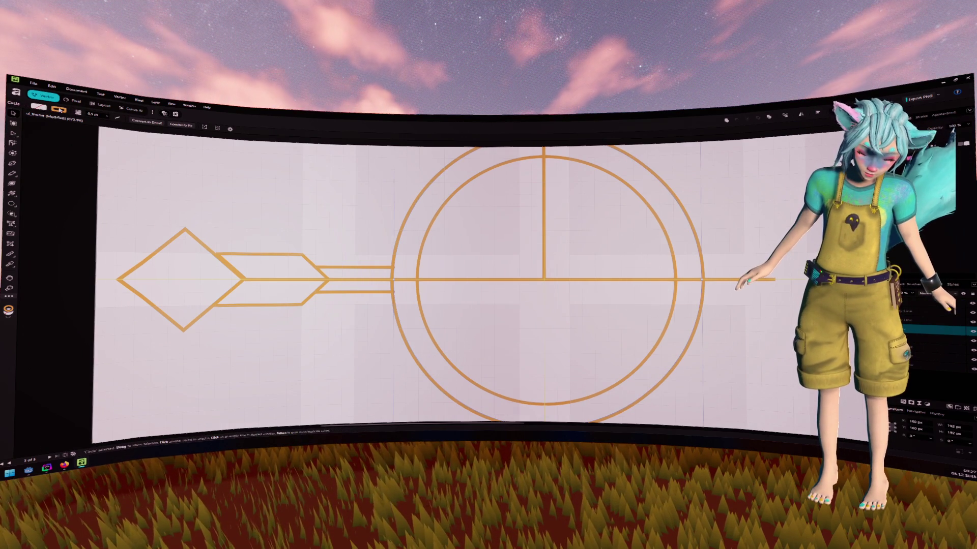
click(117, 118)
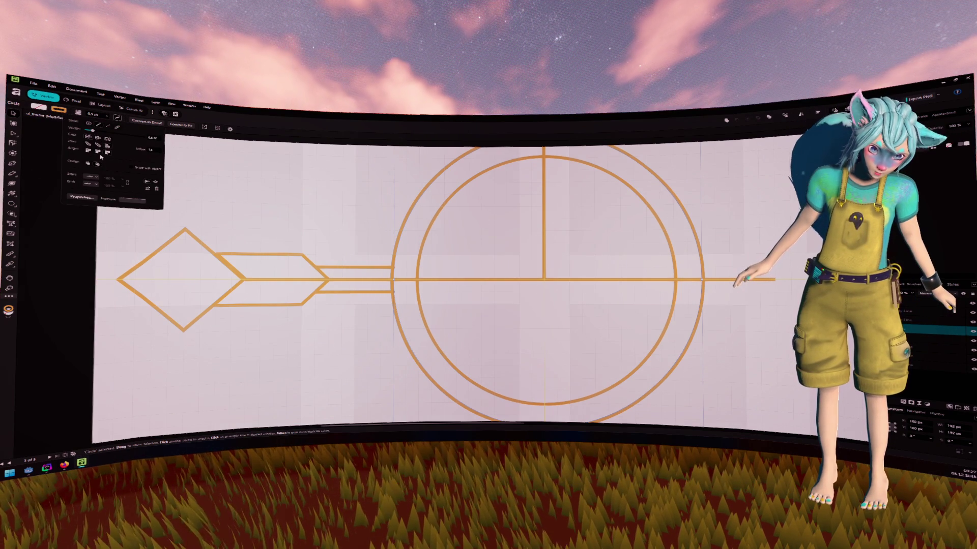
click(353, 209)
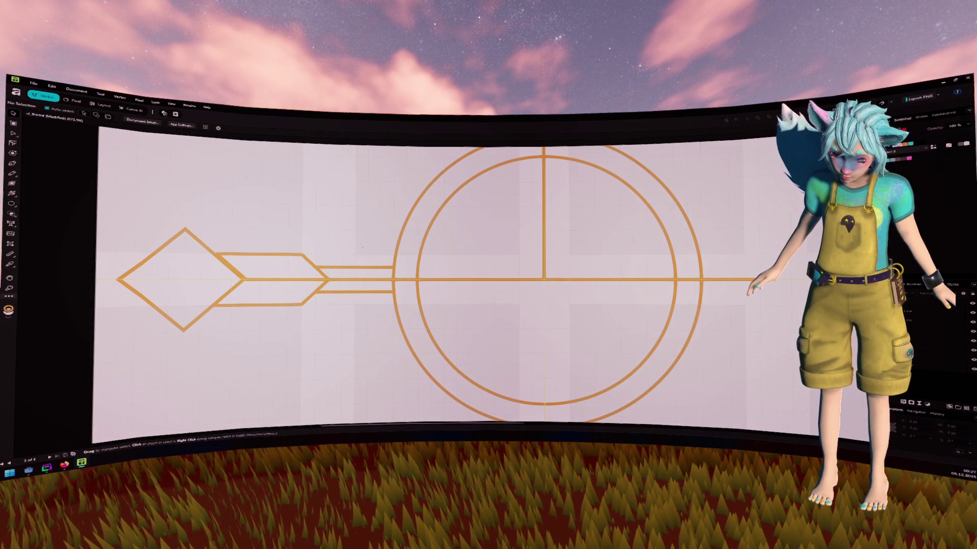
Nudge the arrow-shaped connector slightly right to line up with the left diamond.
scroll(353, 210, up, 2)
scroll(353, 209, down, 3)
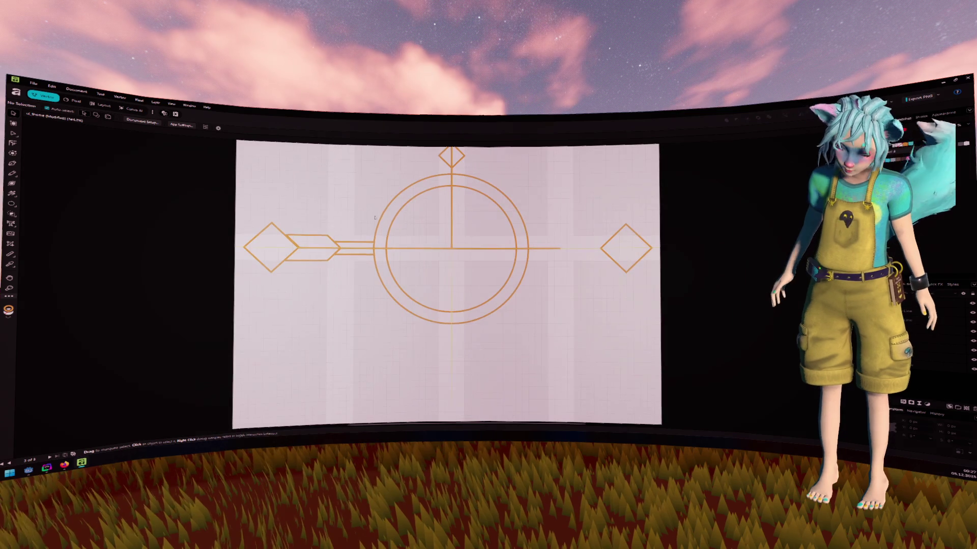
scroll(315, 220, right, 1)
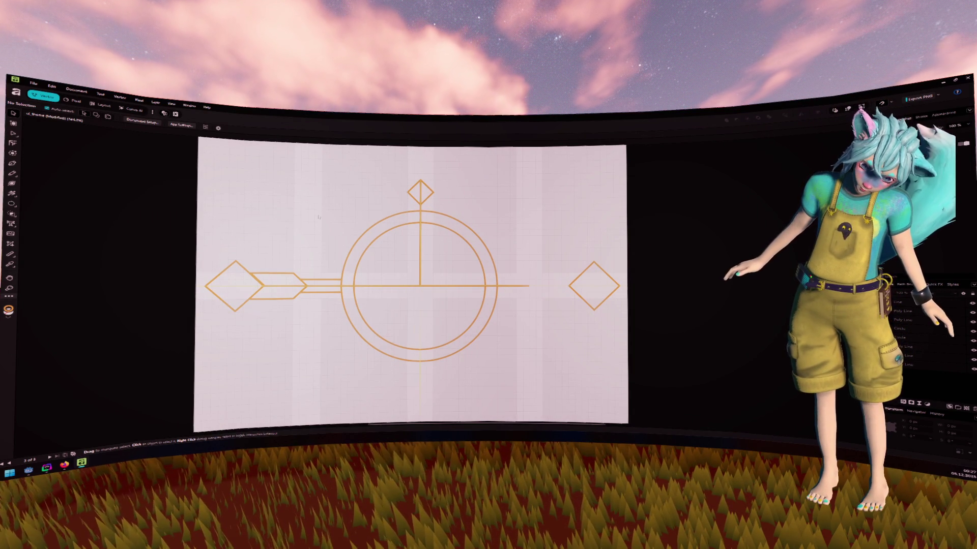
click(258, 273)
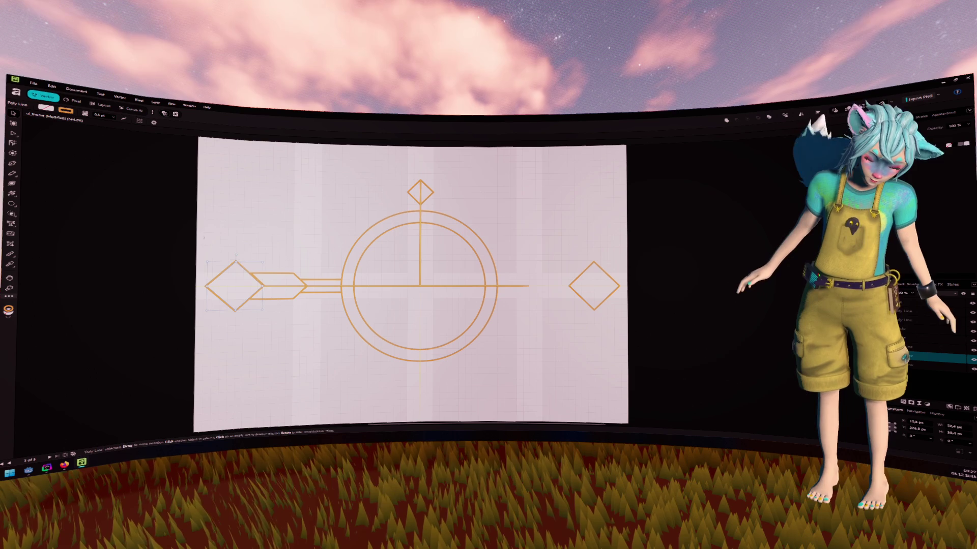
scroll(245, 277, up, 10)
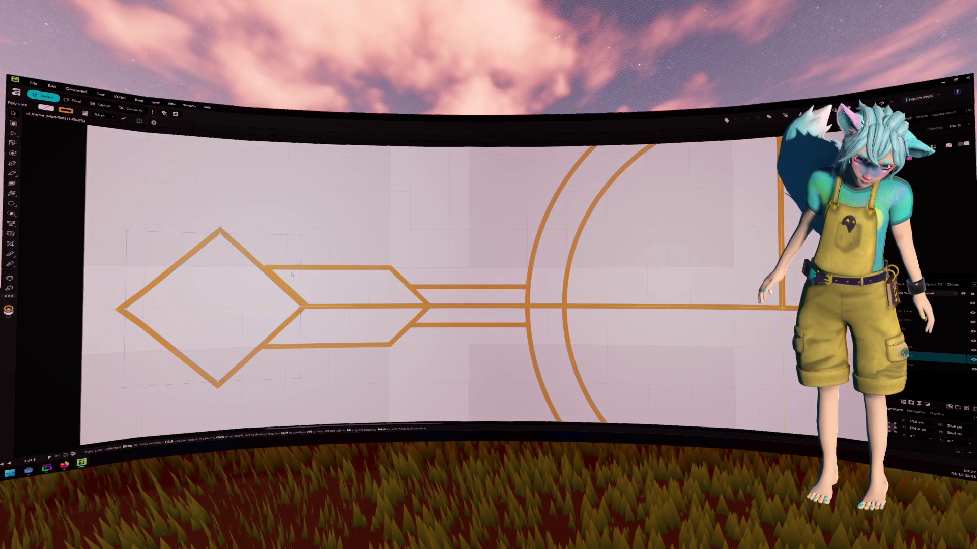
click(315, 269)
click(250, 259)
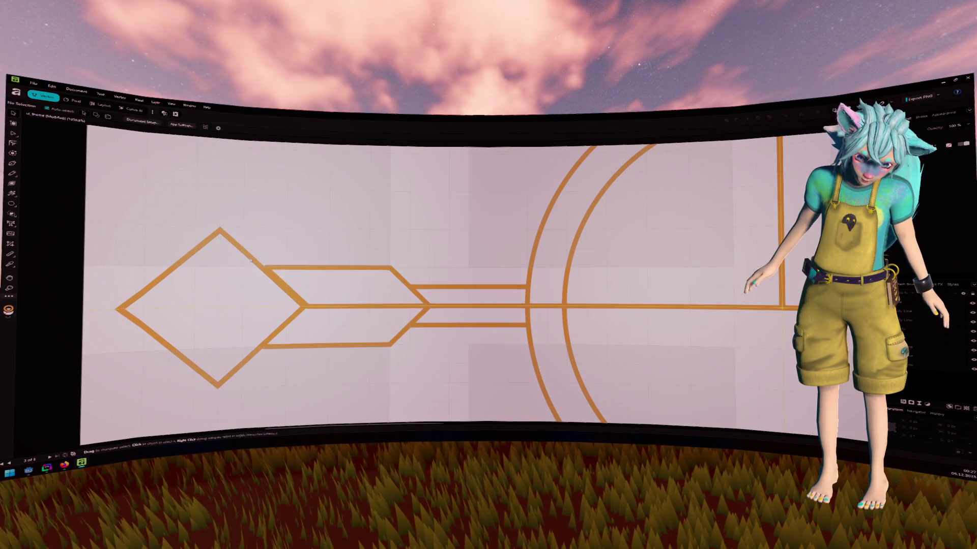
click(274, 271)
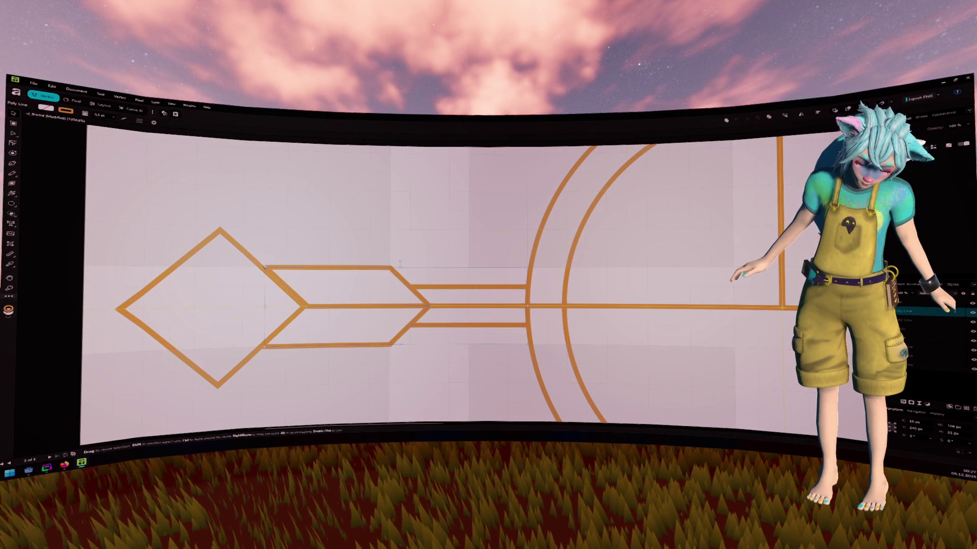
mouse_move(265, 307)
mouse_down()
mouse_move(290, 305)
mouse_move(263, 306)
mouse_up()
click(410, 361)
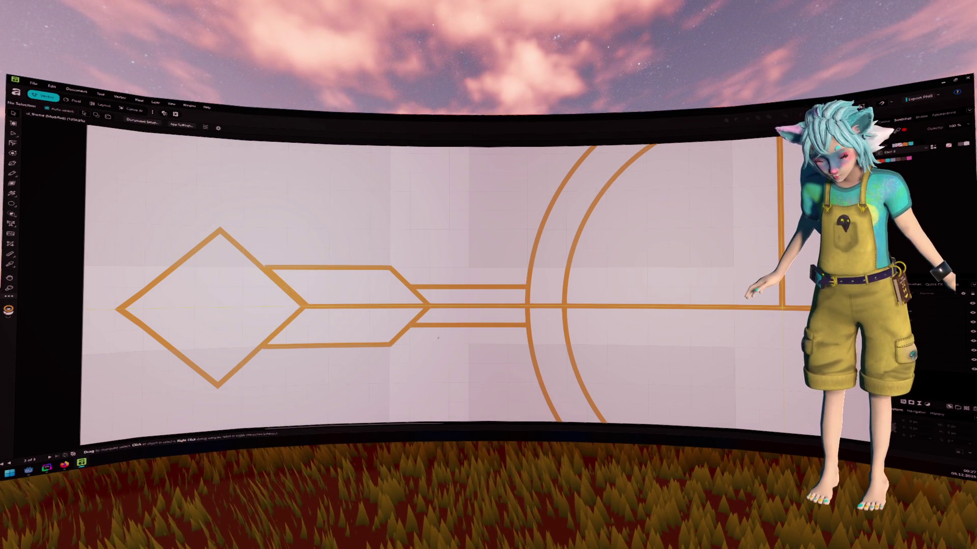
Zoom out to the whole emblem and compare it with the Pinterest ornament reference.
key(ctrl+0)
scroll(415, 220, right, 2)
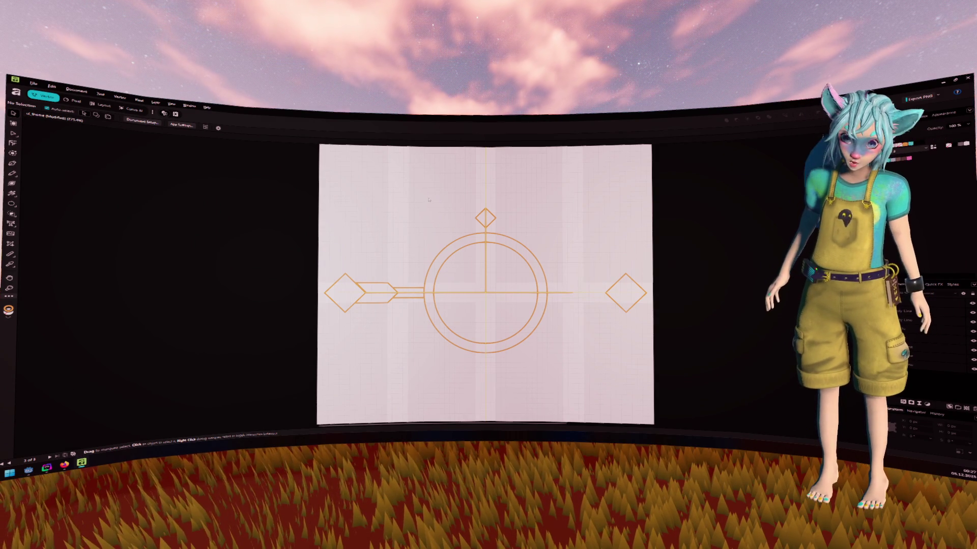
key(alt+Tab)
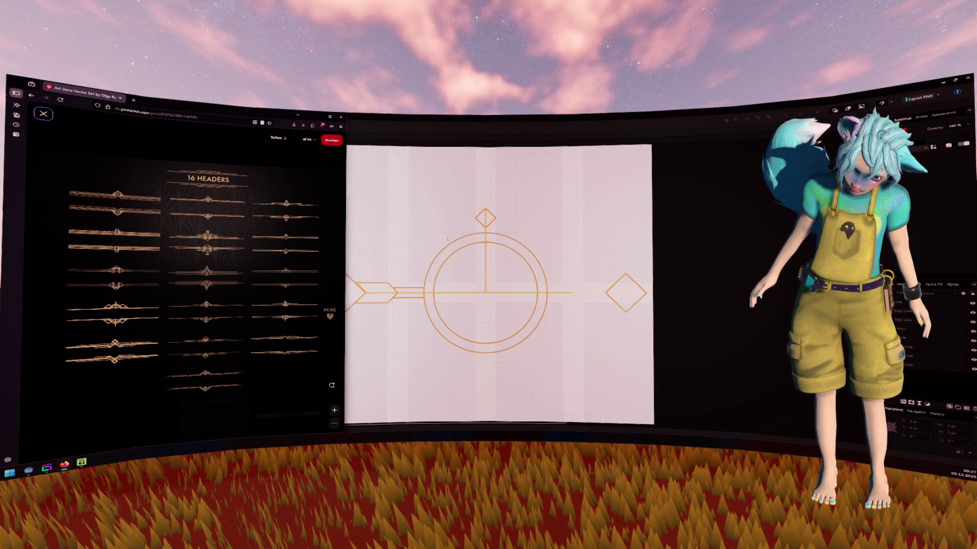
click(447, 240)
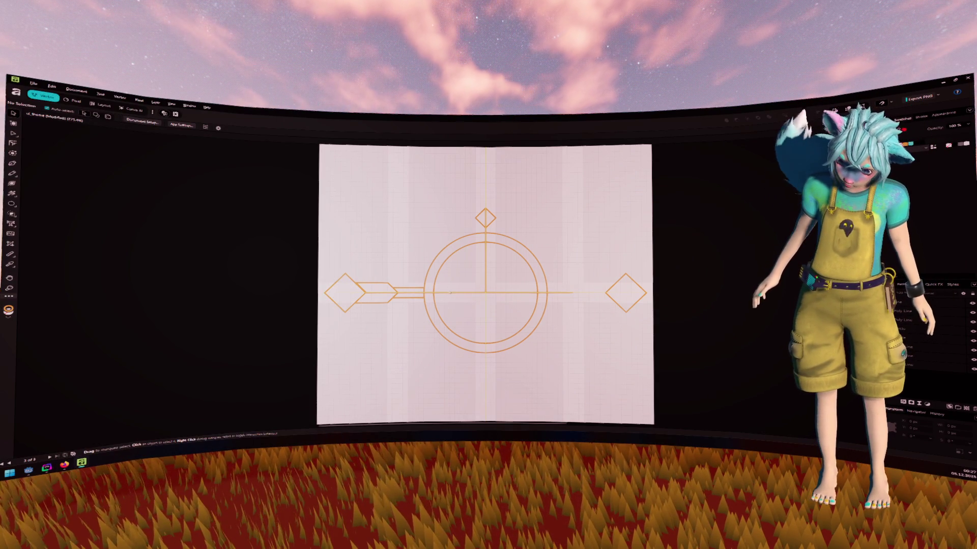
click(12, 164)
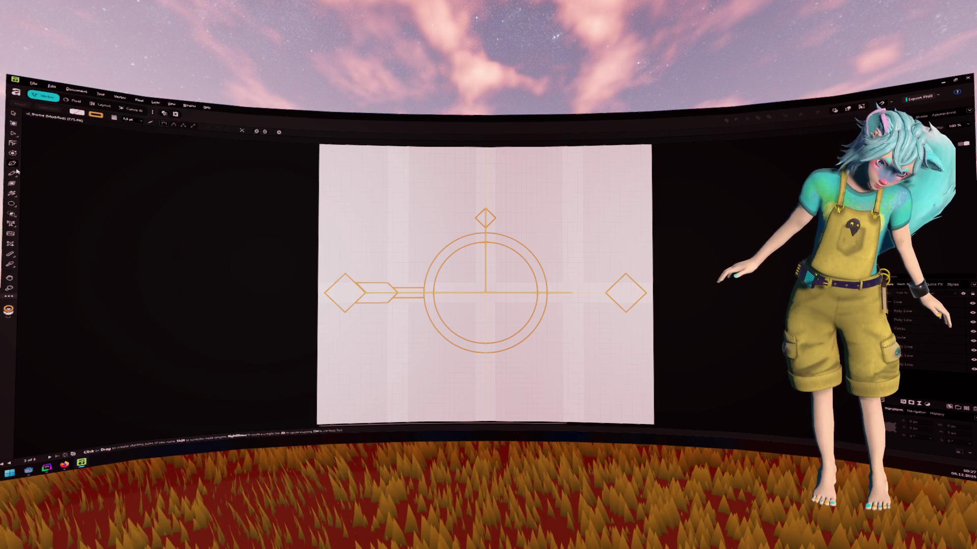
click(445, 294)
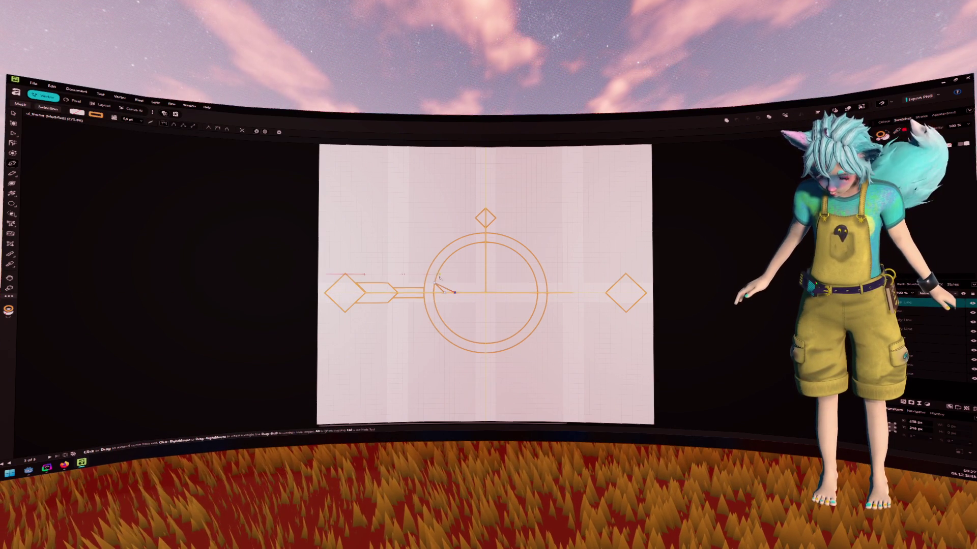
click(444, 282)
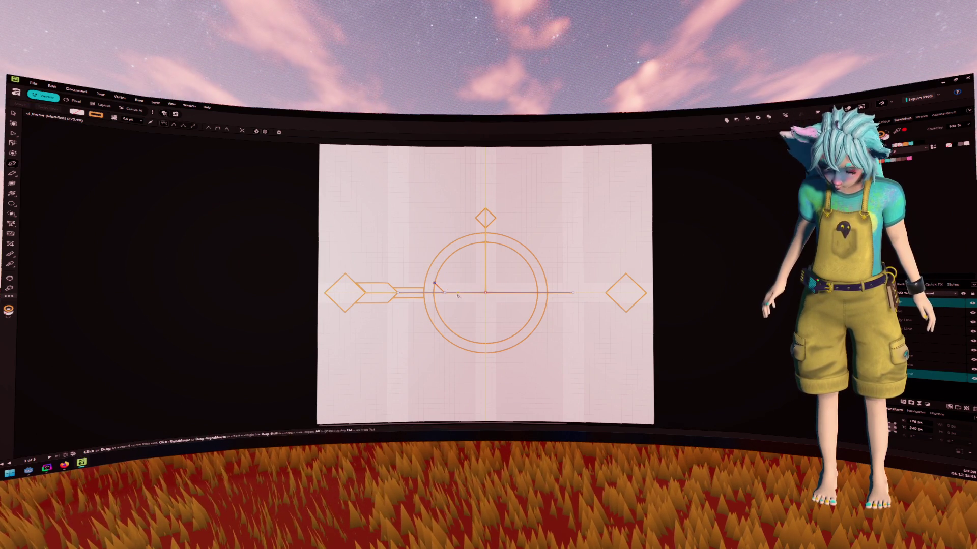
key(a)
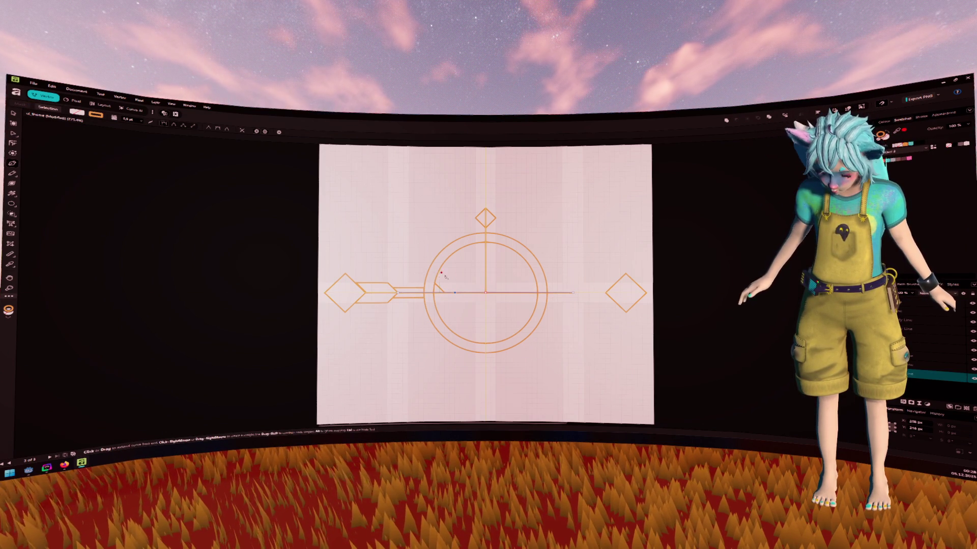
scroll(441, 275, up, 5)
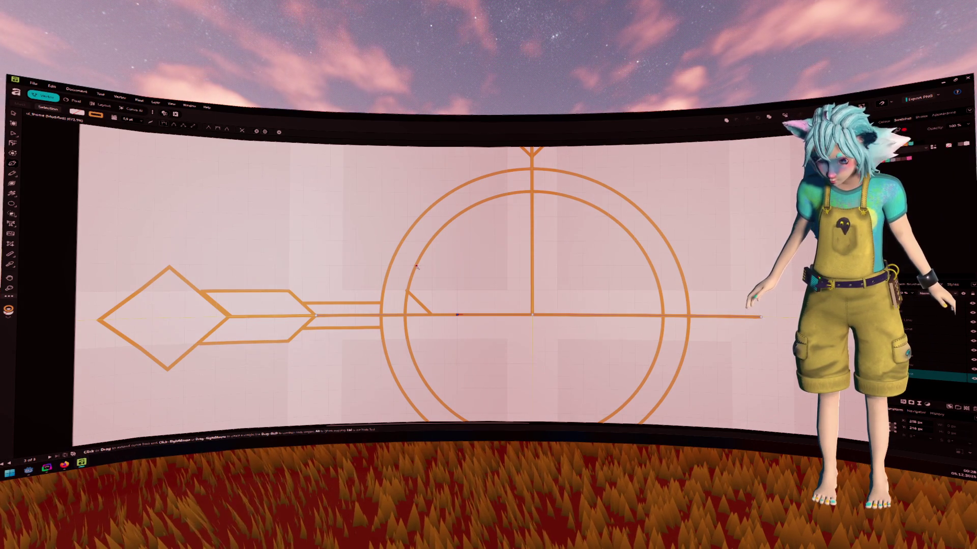
key(a)
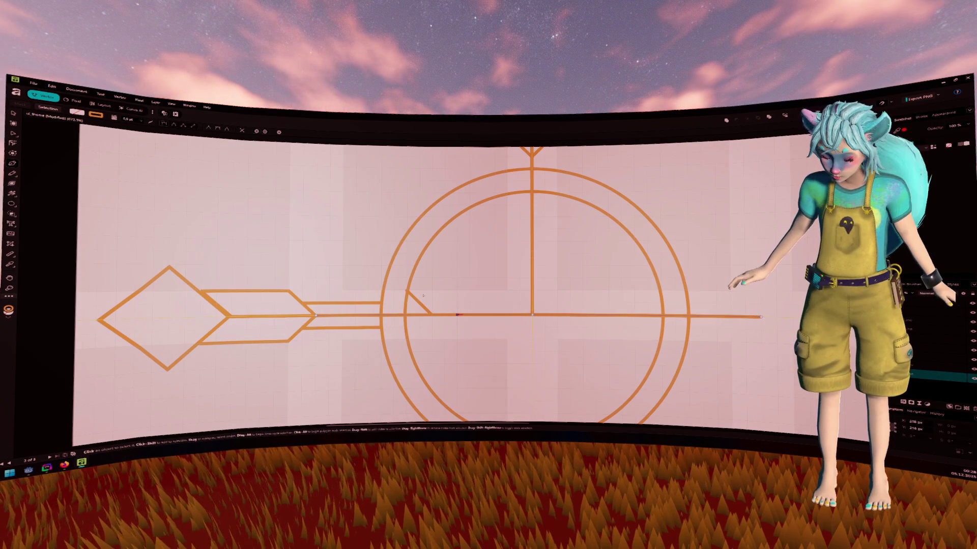
click(407, 291)
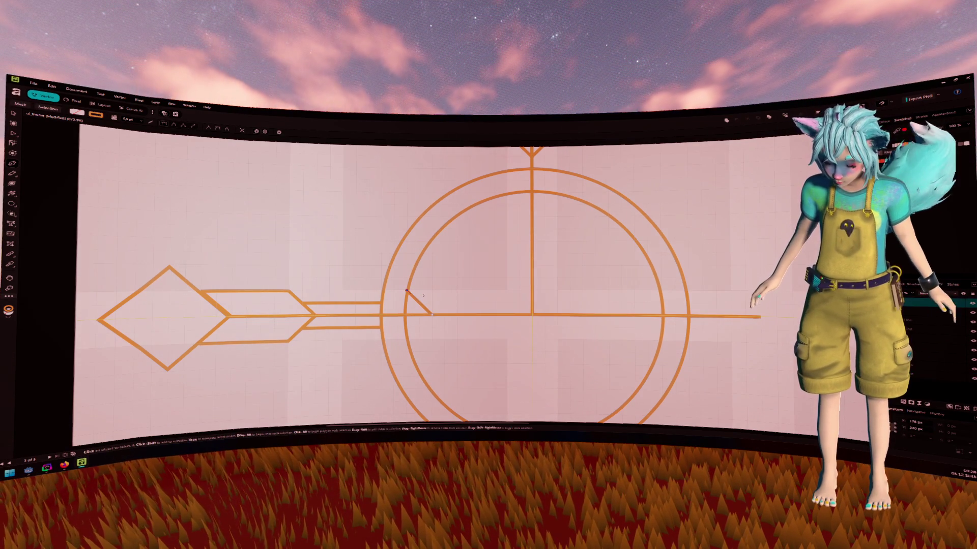
click(173, 104)
Review the settings in View > Snapping Manager, then close the dialog.
click(176, 104)
click(174, 105)
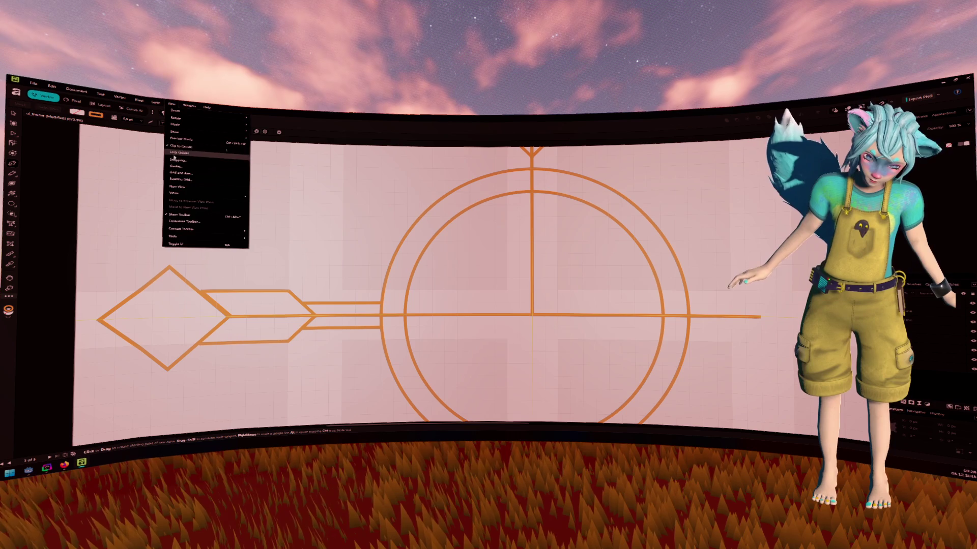
click(178, 159)
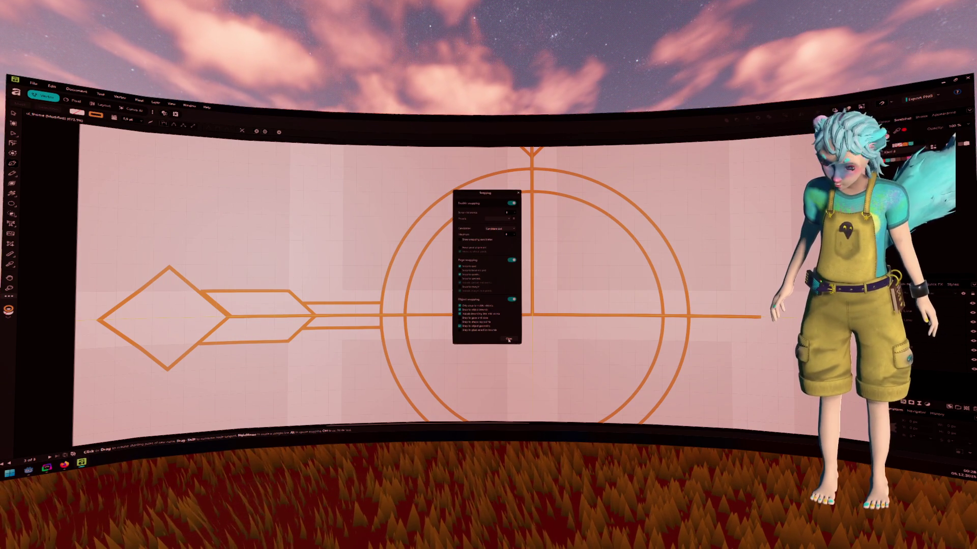
click(509, 339)
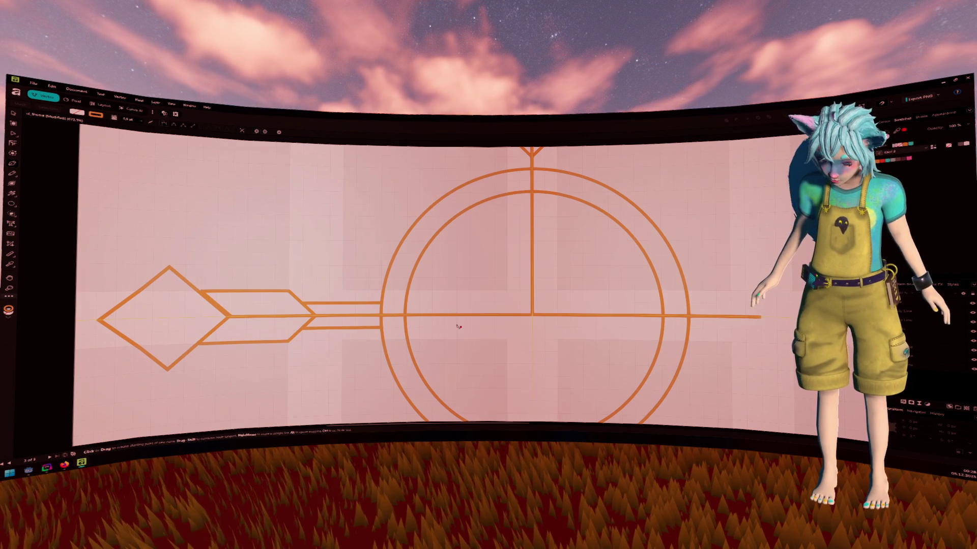
click(432, 316)
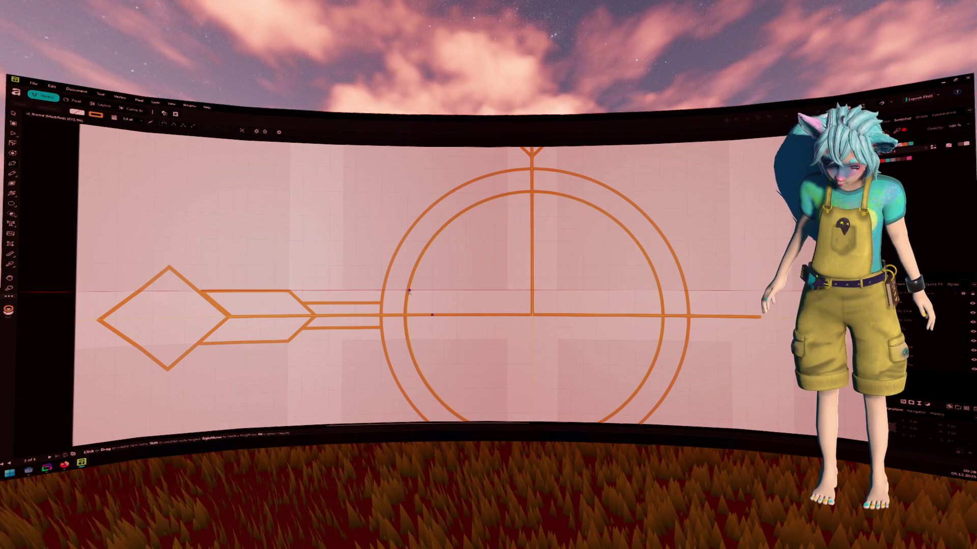
Complete the first diagonal hatch line rising up-left from the horizontal line.
click(409, 291)
key(v)
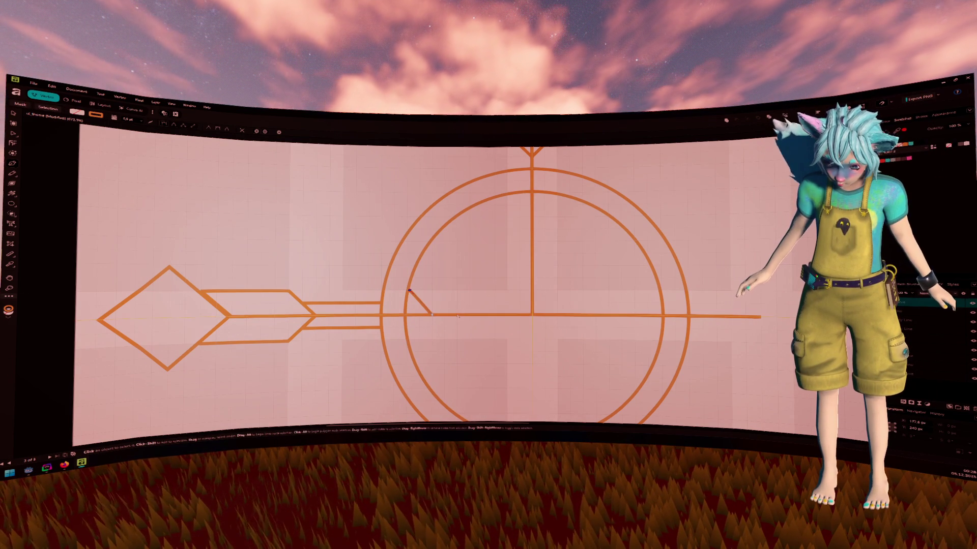
click(457, 317)
key(p)
Draw the second and third parallel diagonal hatch lines from the horizontal line.
click(444, 314)
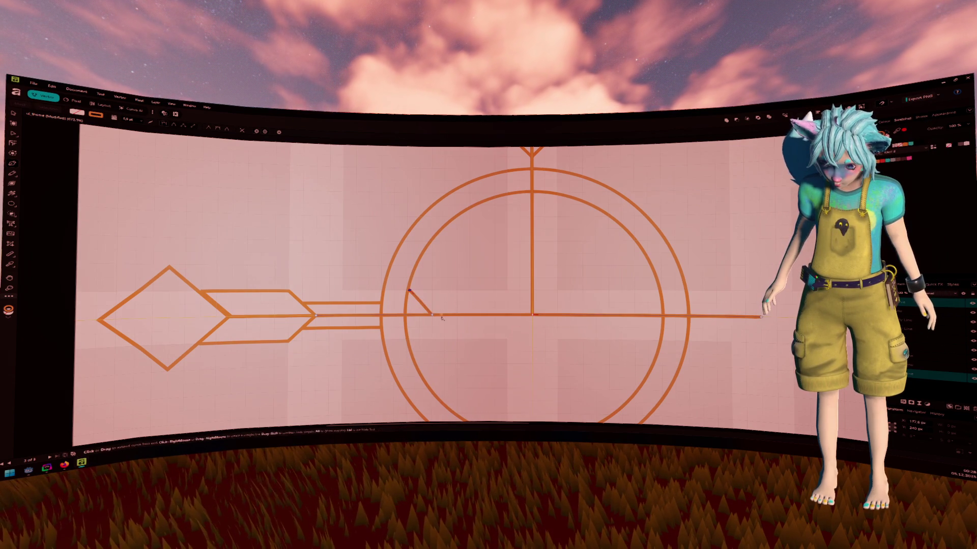
key(a)
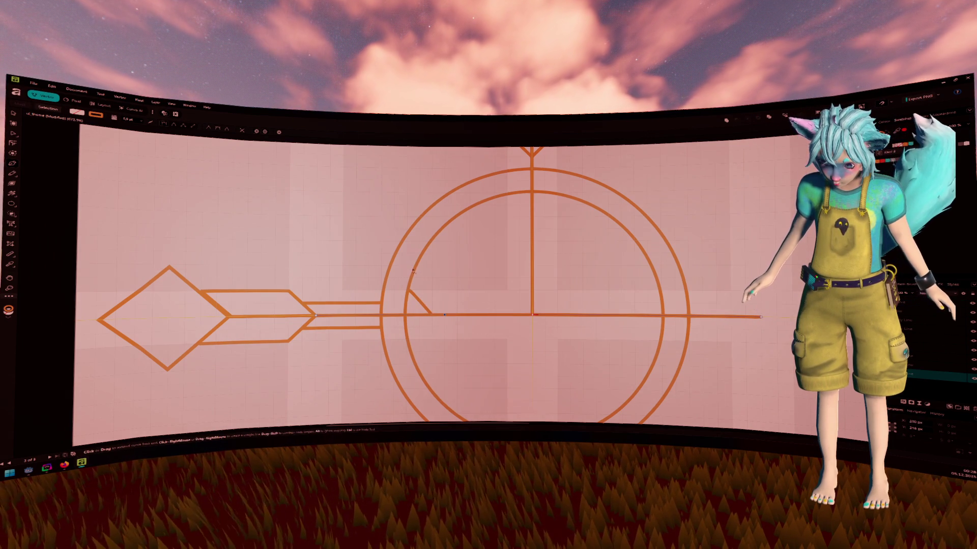
click(413, 279)
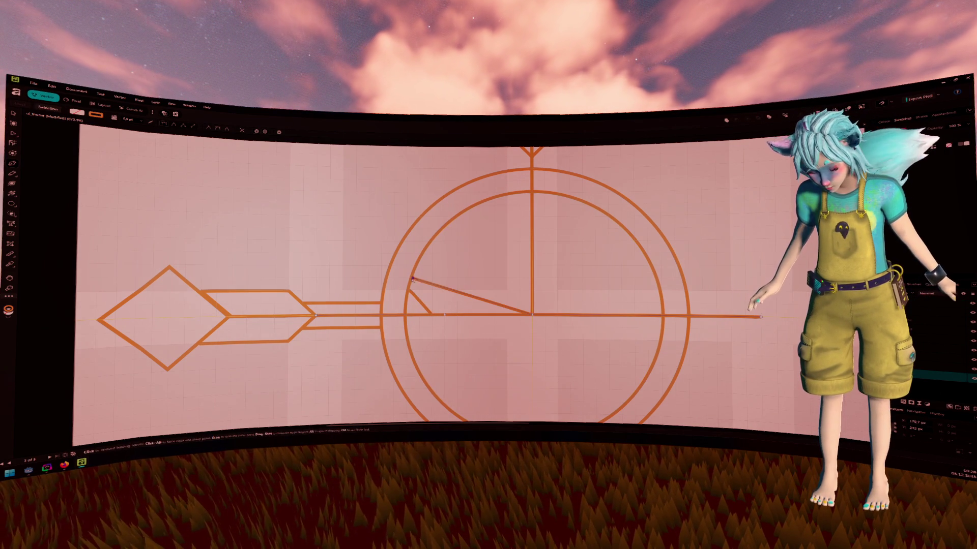
key(ctrl+z)
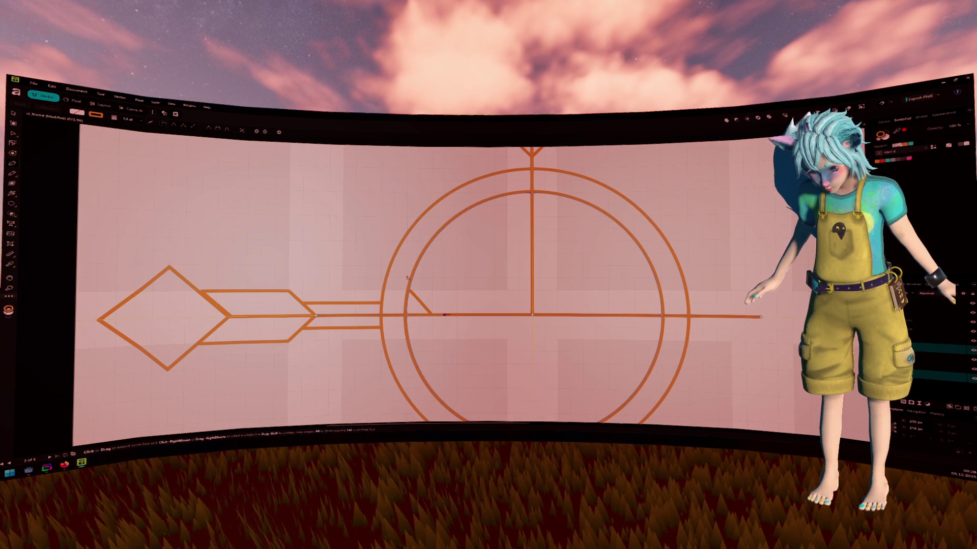
click(412, 279)
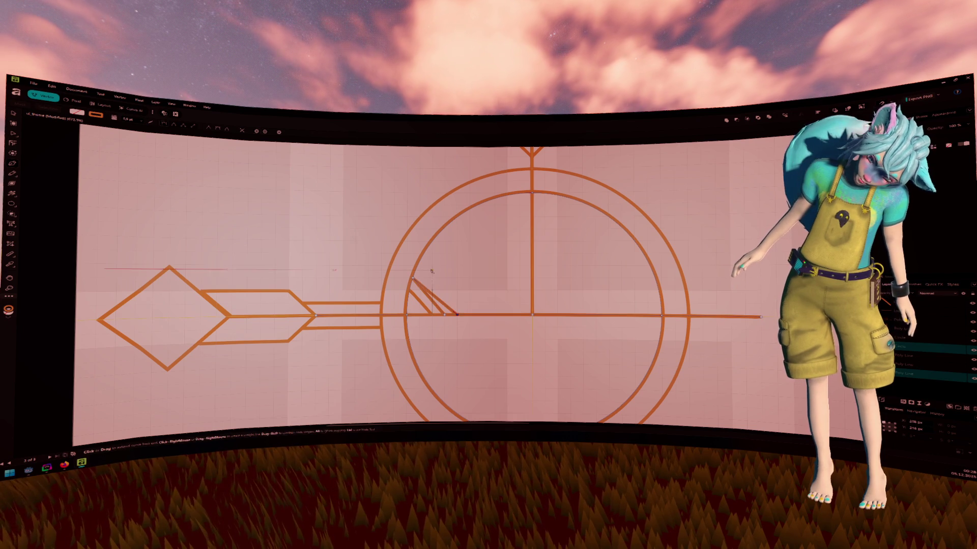
key(a)
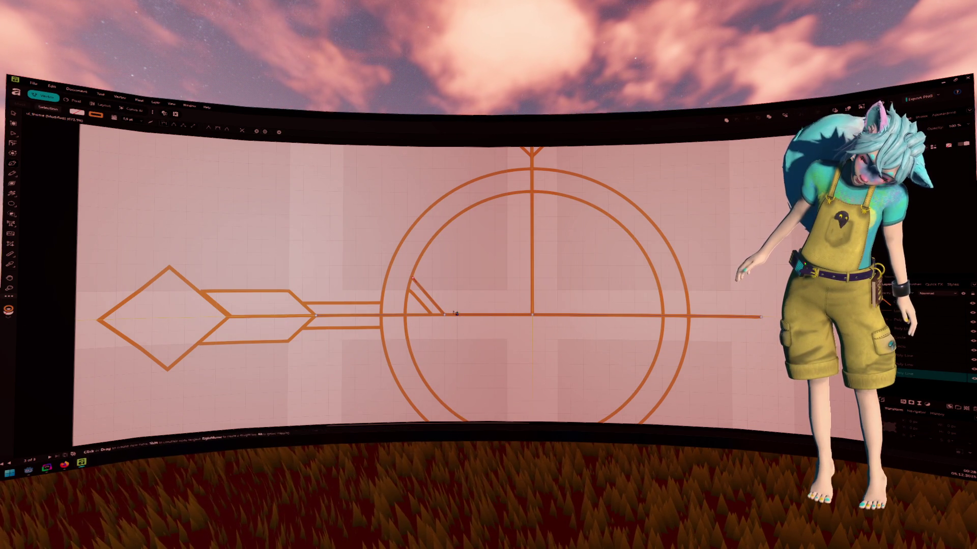
click(417, 266)
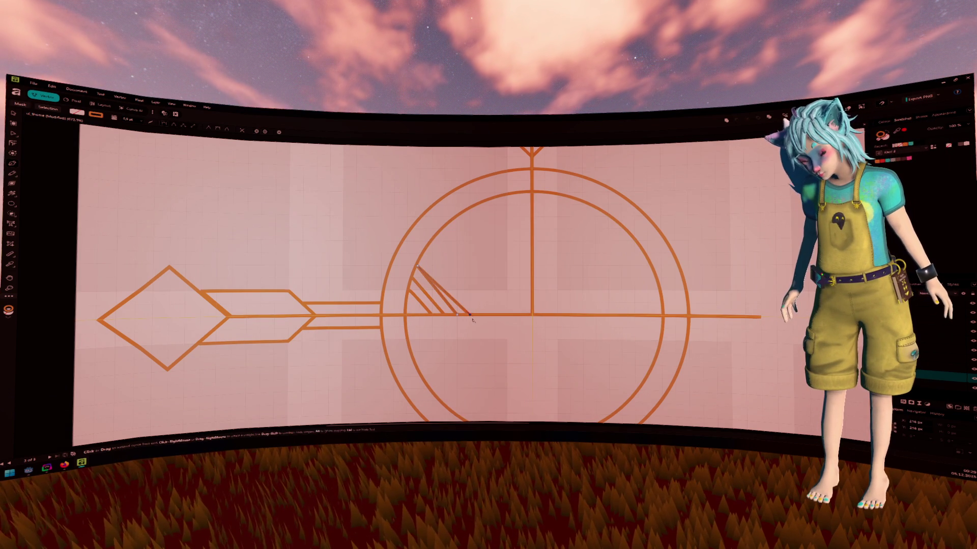
key(a)
click(470, 317)
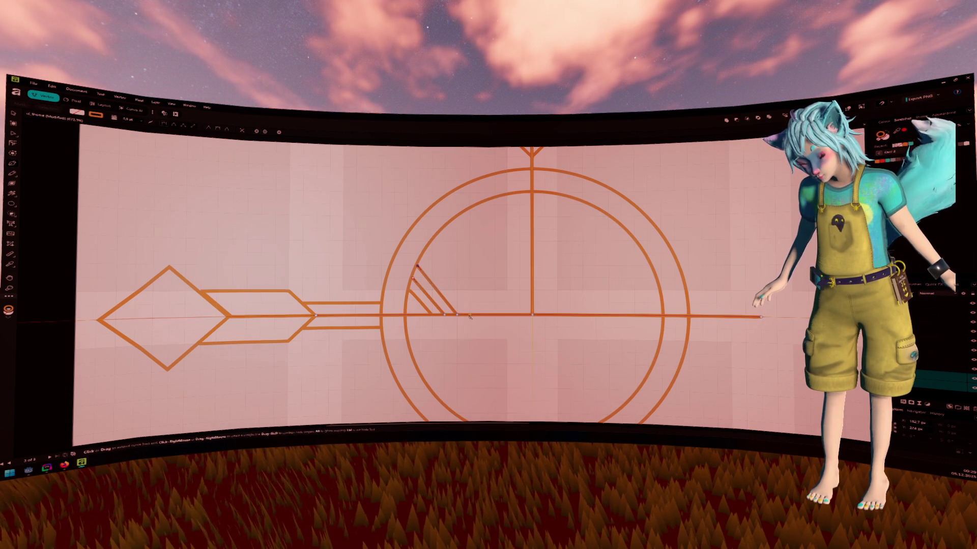
click(470, 315)
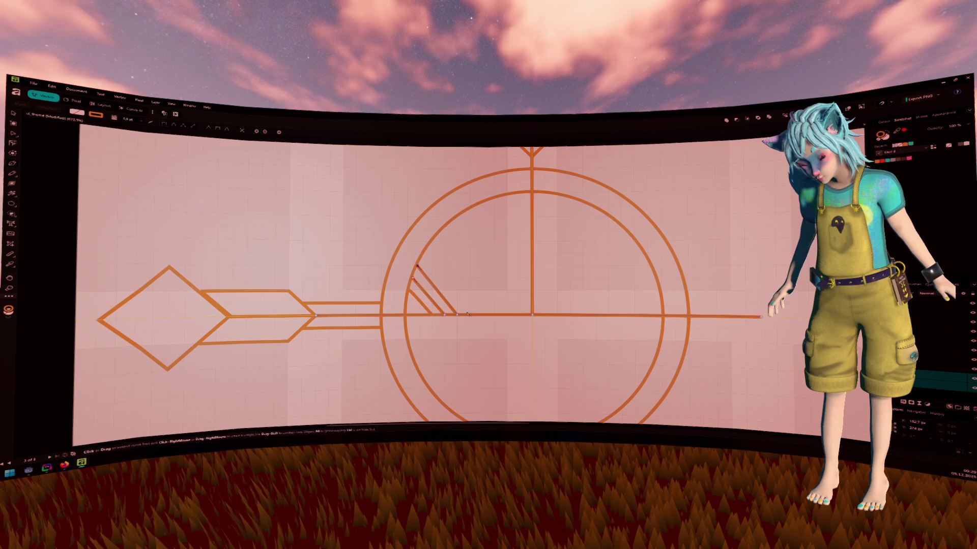
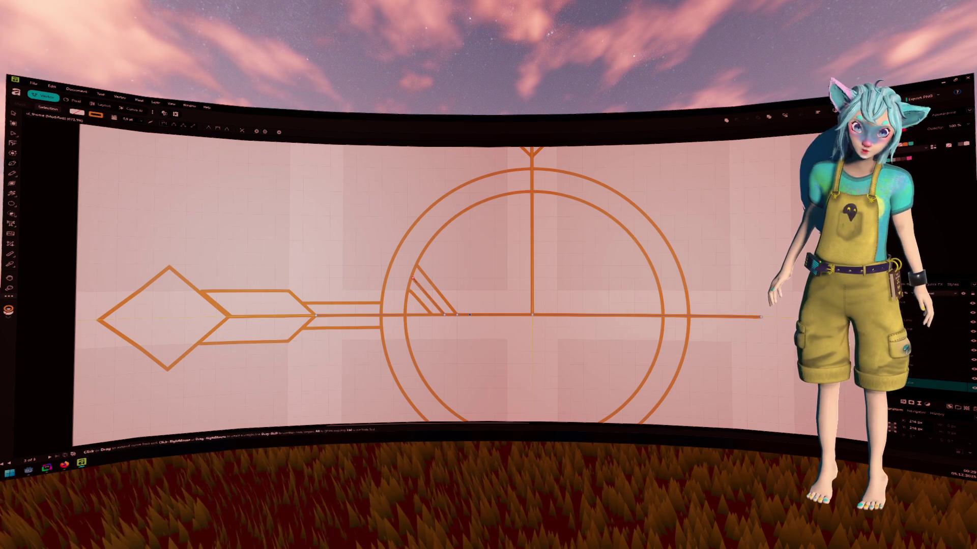
Briefly check the PostgREST ordering docs in another window, then return to the emblem drawing.
key(super+d)
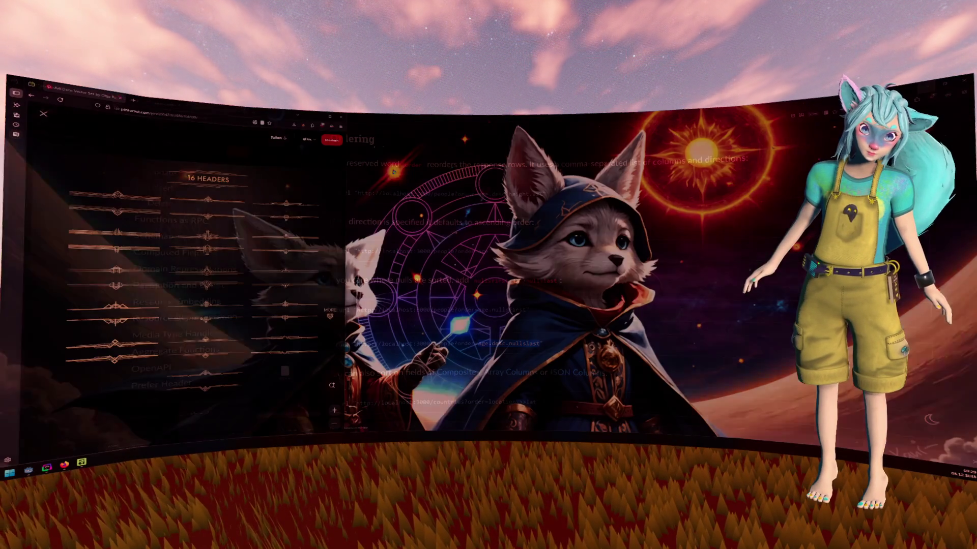
key(alt+Tab)
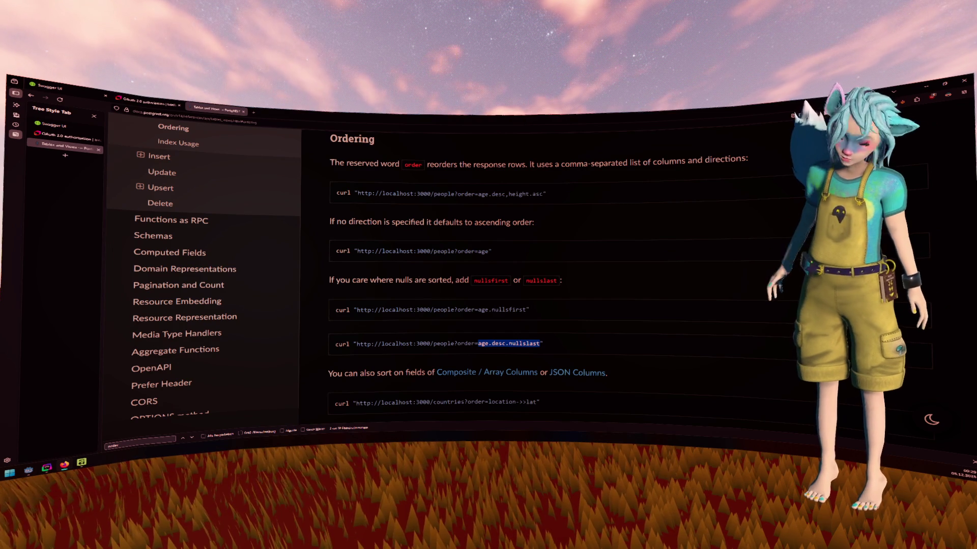
key(alt+Tab)
key(alt+Tab)
key(alt+Tab)
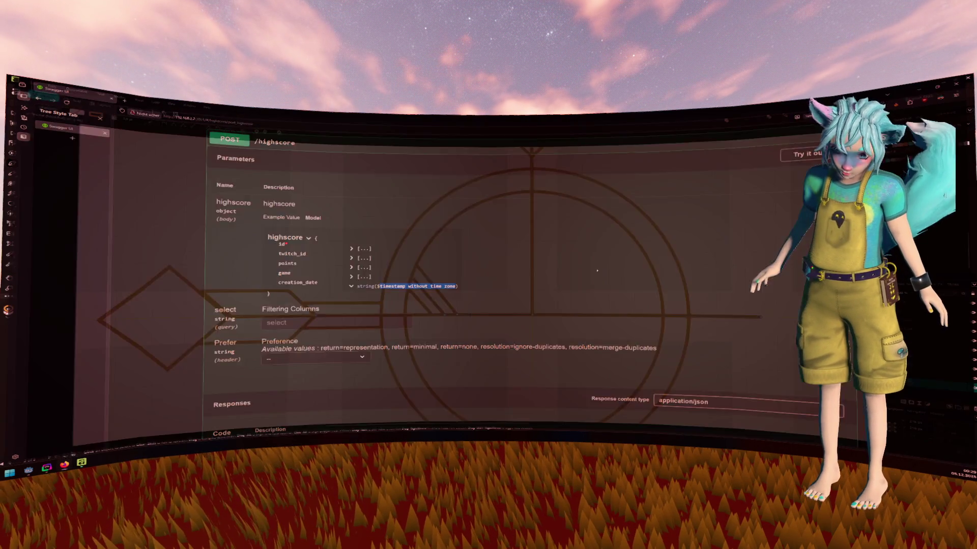
Draw a fourth diagonal hatch line from the inner circle down to the horizontal axis.
key(p)
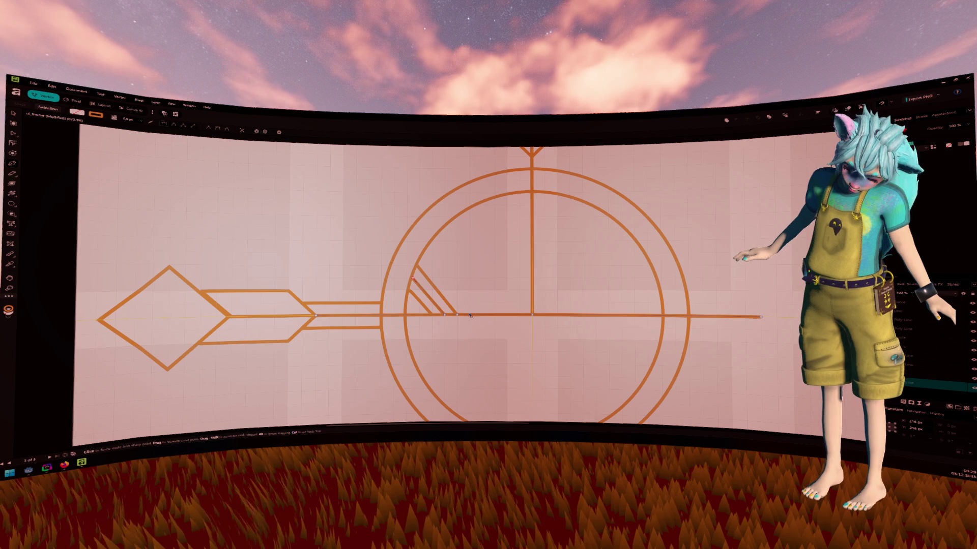
click(422, 254)
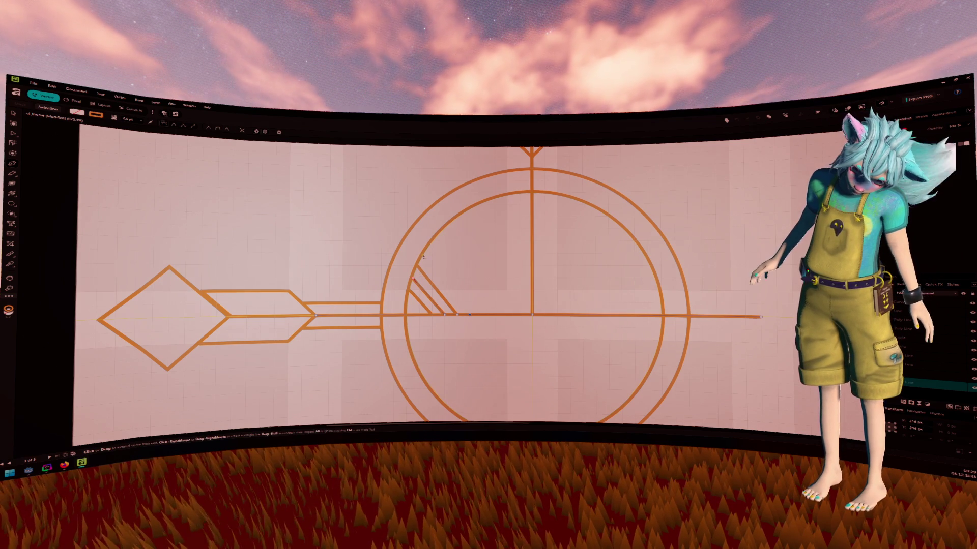
key(v)
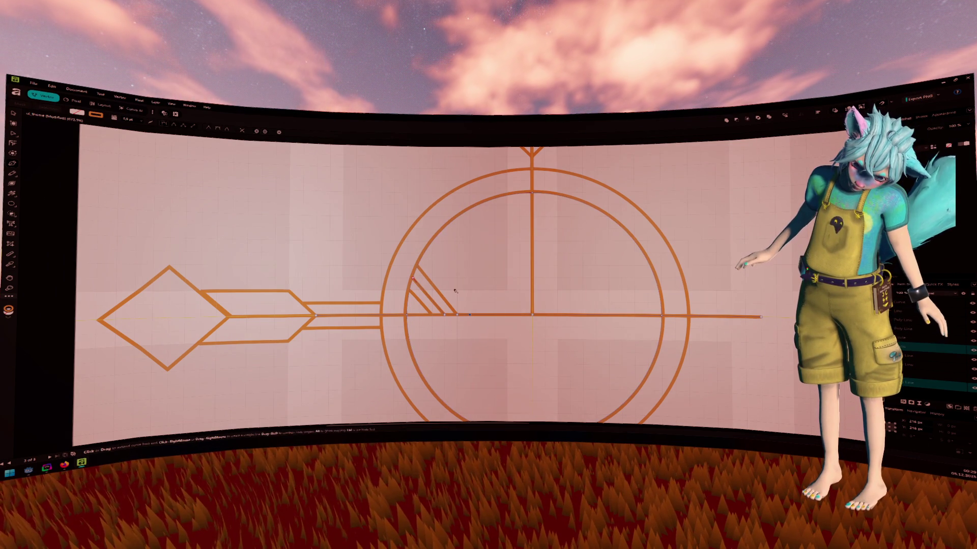
shift+click(424, 255)
key(v)
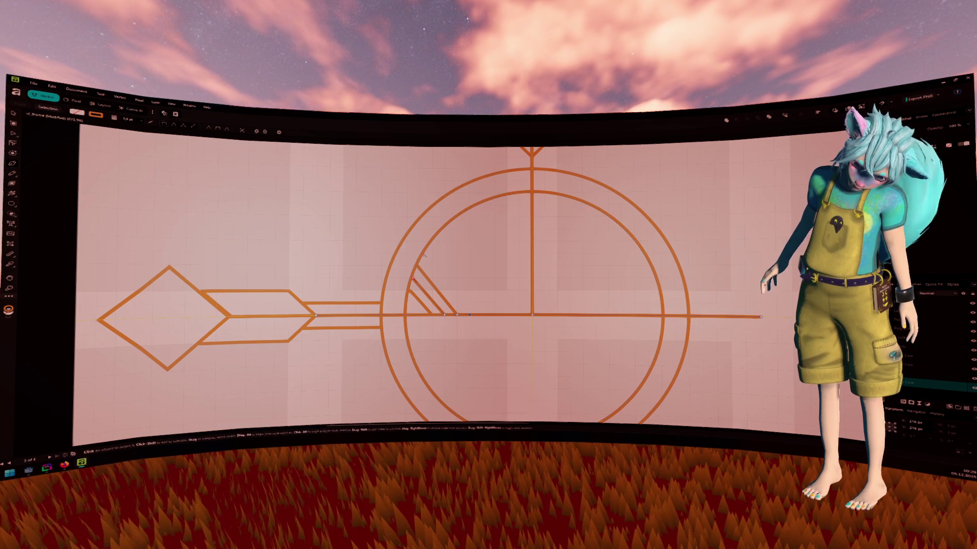
key(p)
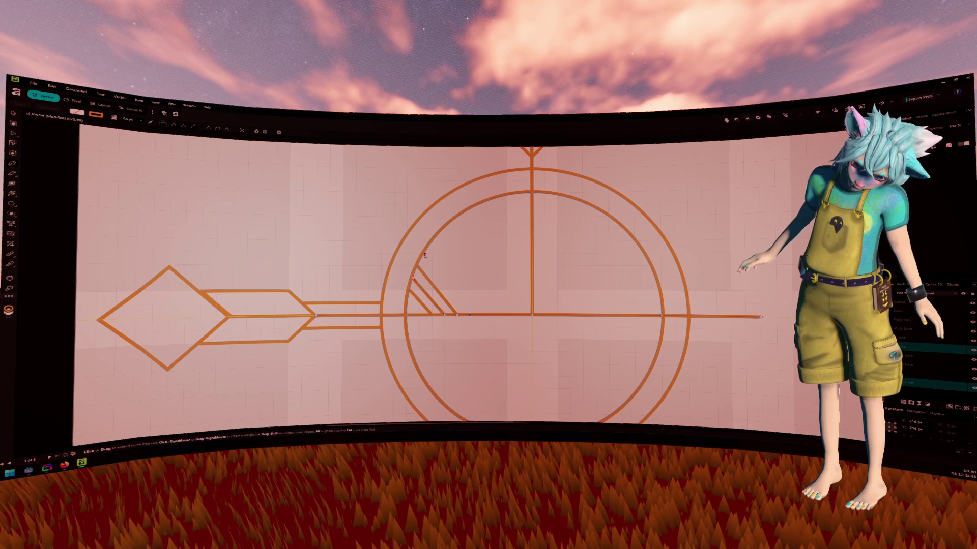
key(v)
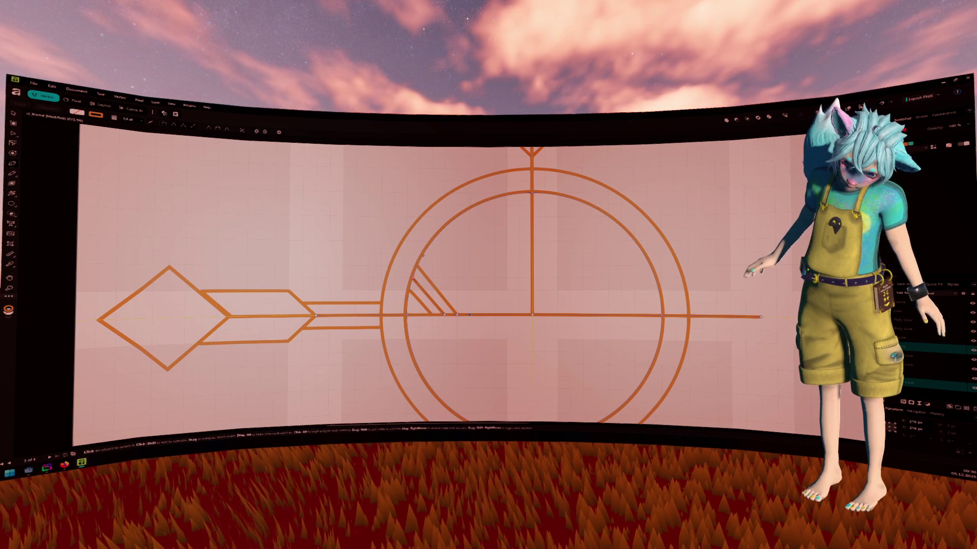
click(469, 315)
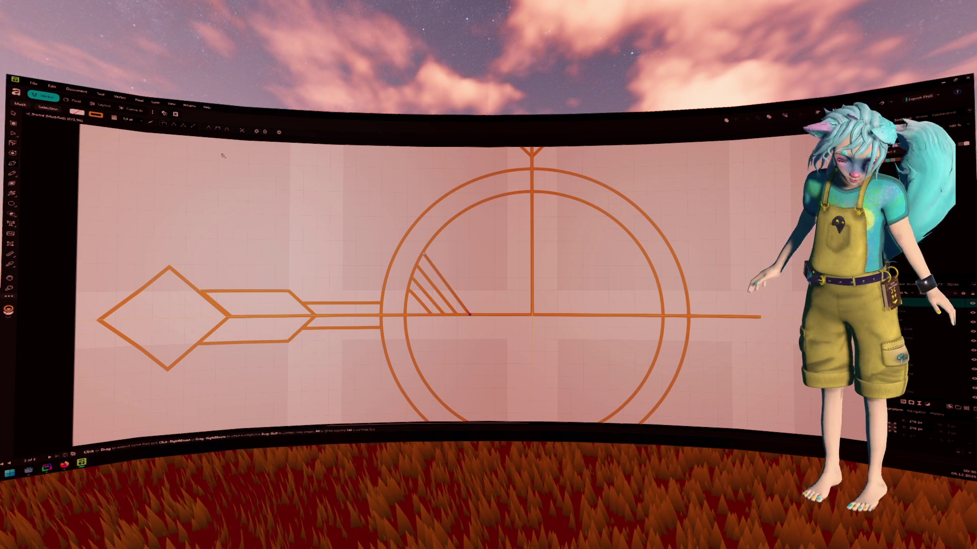
key(v)
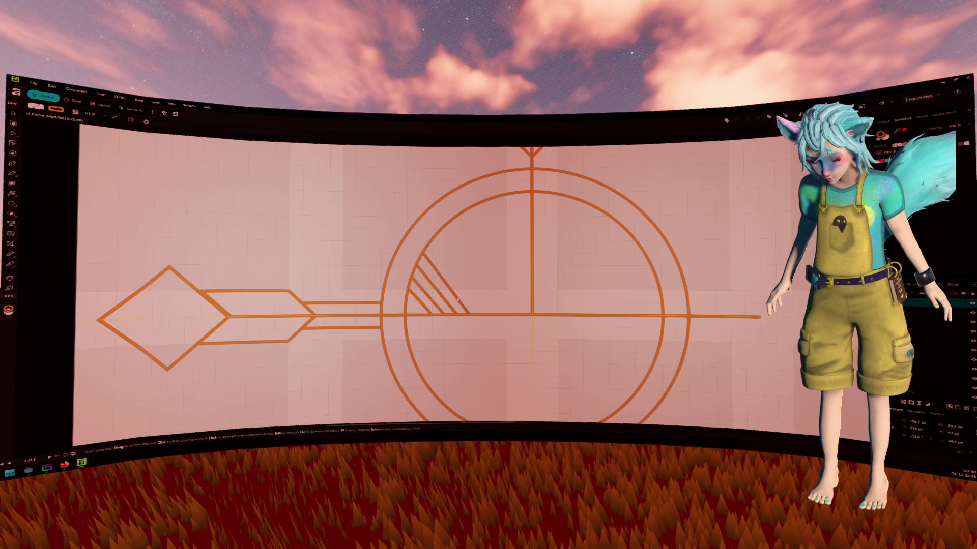
key(p)
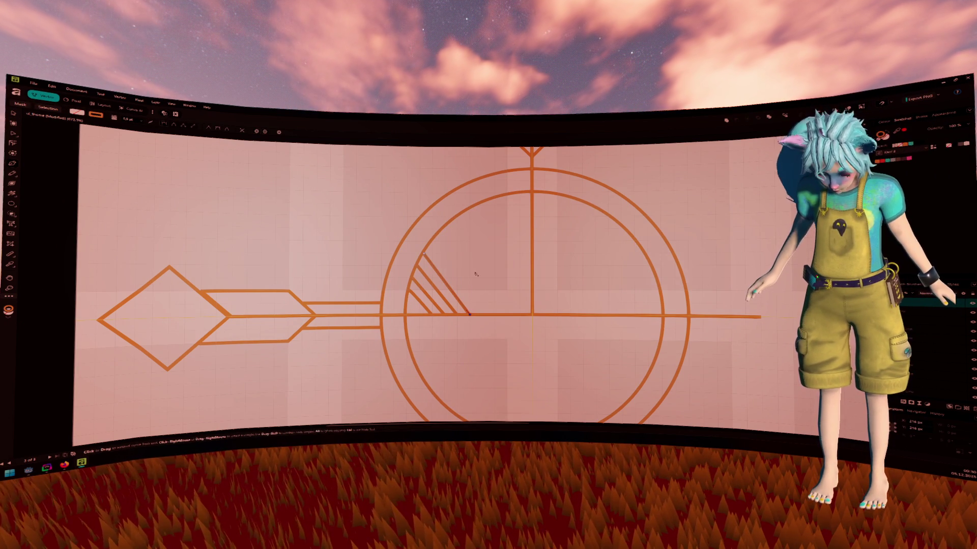
key(v)
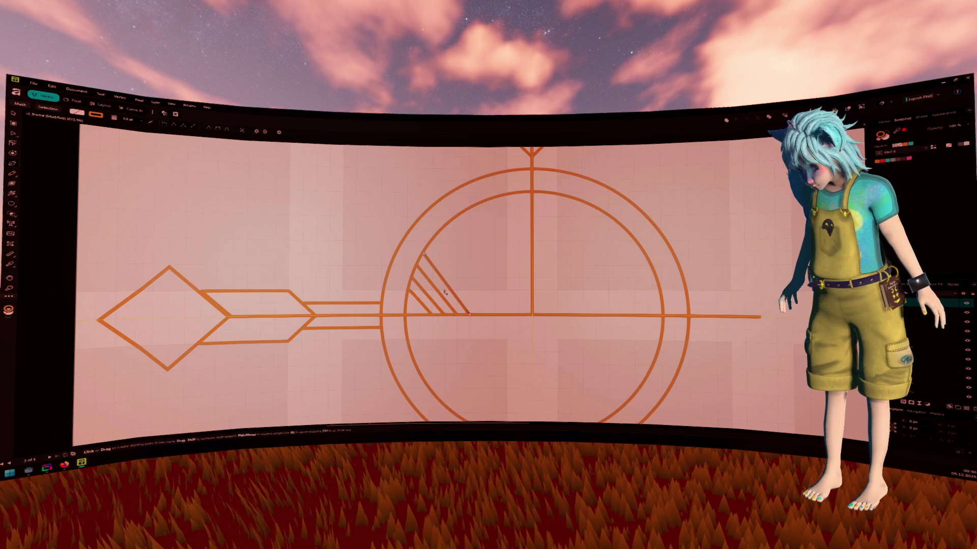
key(v)
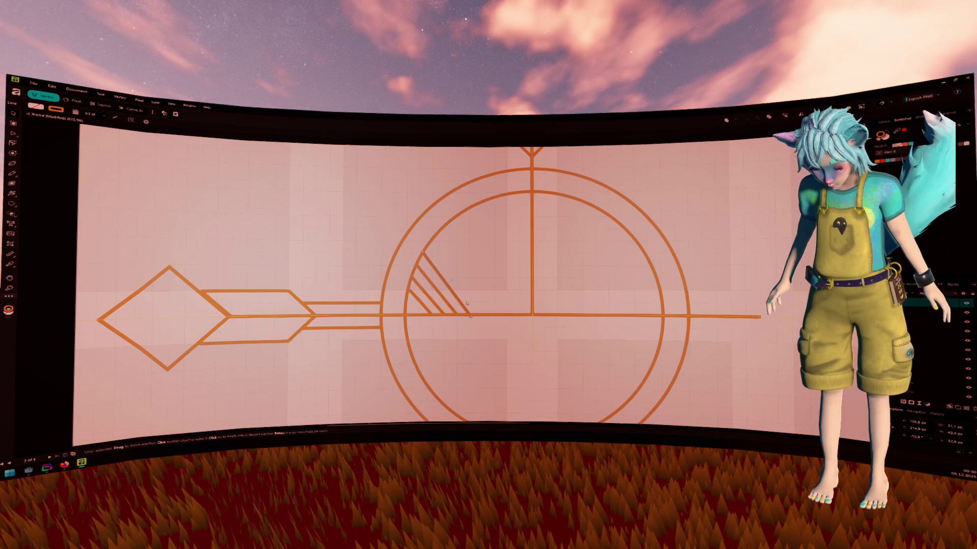
Duplicate and slide the hatch lines rightward along the axis, undoing a failed lengthening.
mouse_move(461, 302)
mouse_down()
mouse_move(471, 303)
mouse_move(464, 283)
mouse_move(429, 243)
mouse_up()
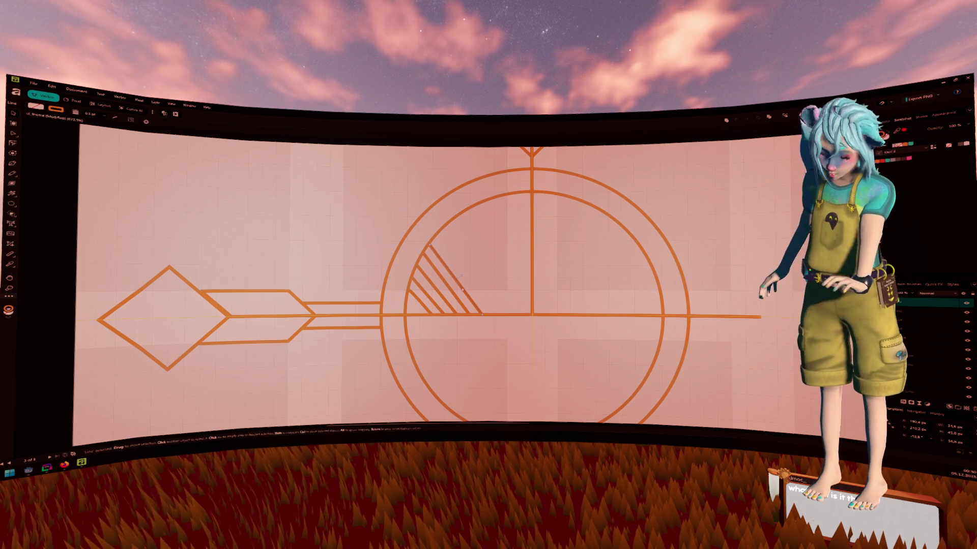
drag(435, 244, 488, 314)
drag(468, 274, 475, 291)
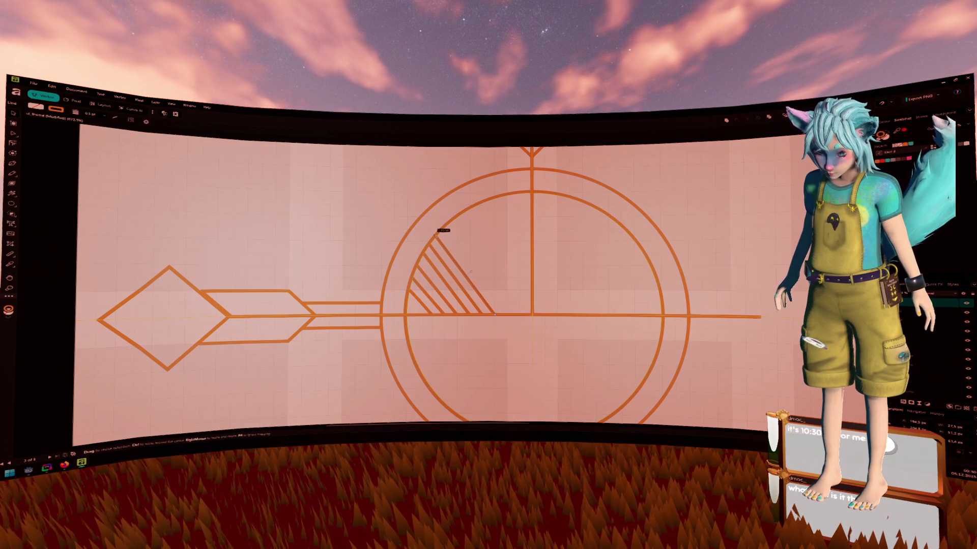
drag(465, 277, 469, 279)
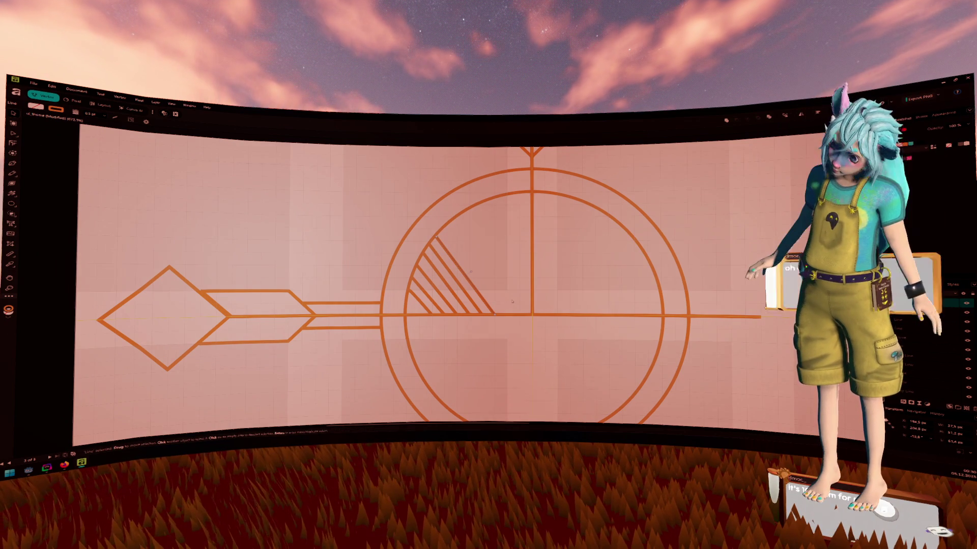
drag(512, 301, 511, 301)
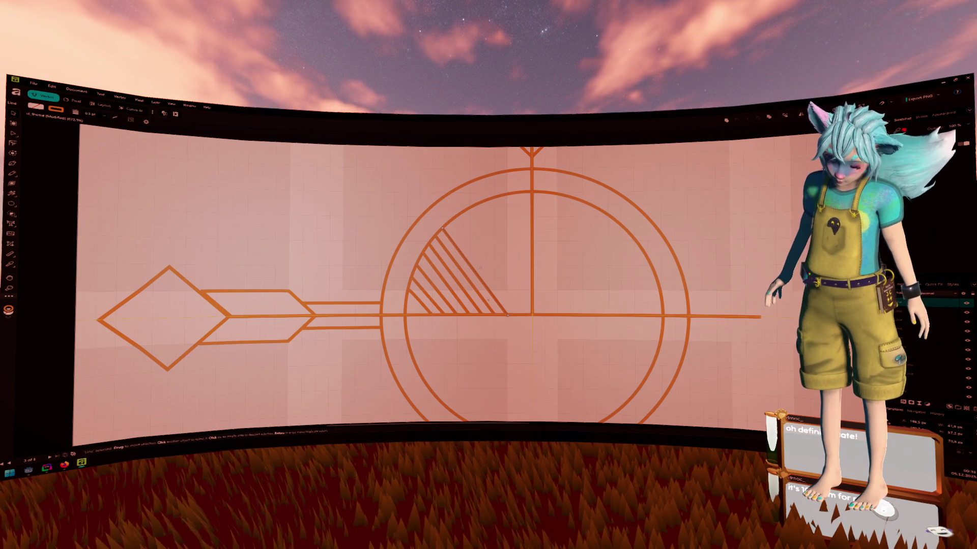
key(ctrl+z)
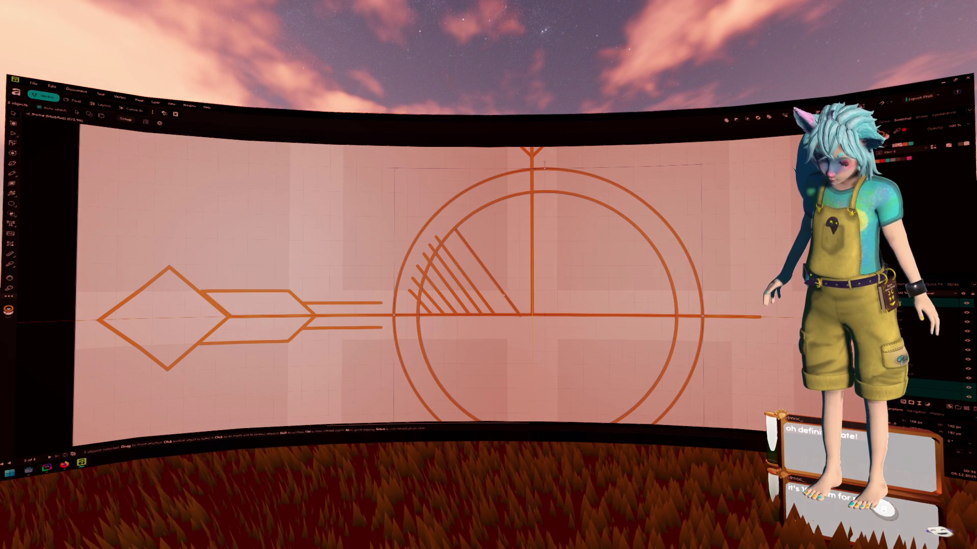
key(ctrl+z)
Adjust one hatch line's top end, duplicate it further right, and fit the page in view.
click(492, 294)
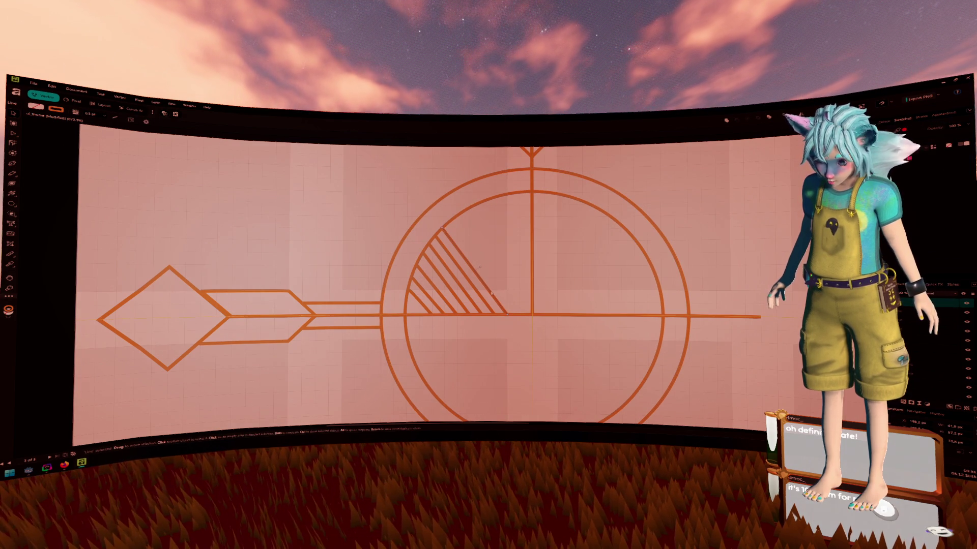
drag(438, 226, 441, 228)
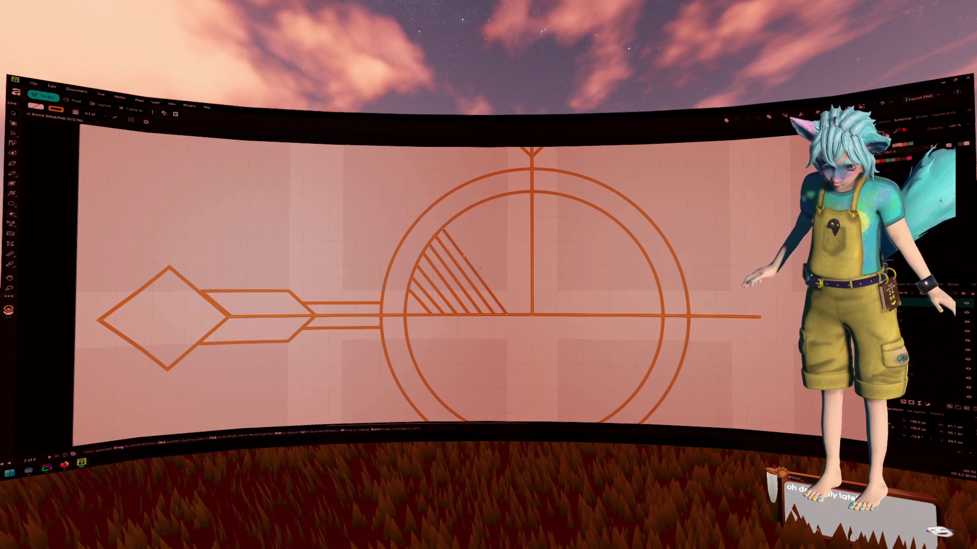
drag(466, 259, 493, 268)
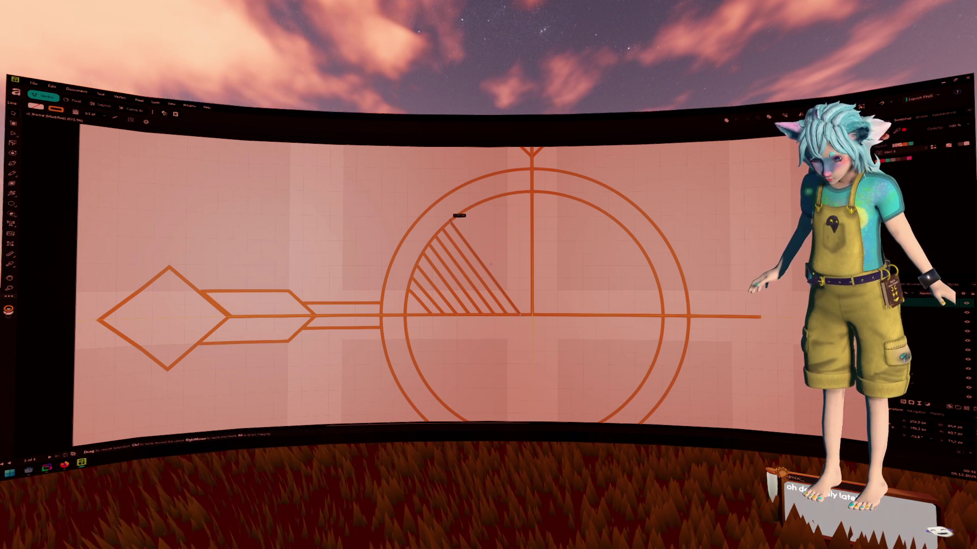
click(493, 236)
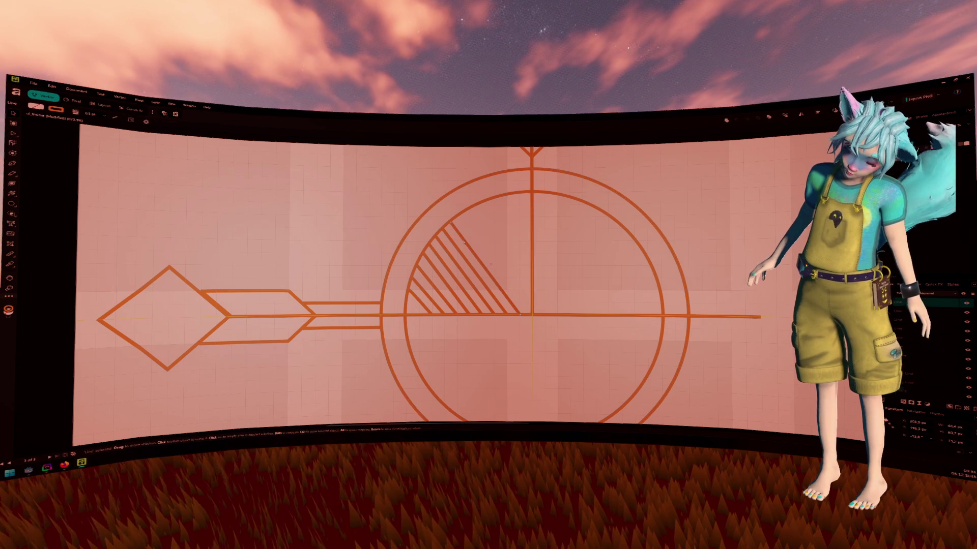
click(491, 263)
key(ctrl+0)
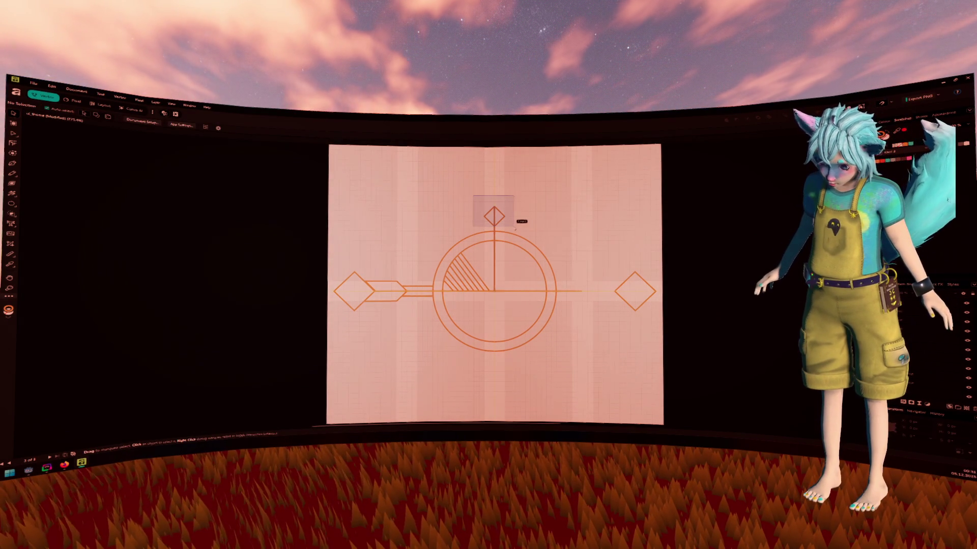
Undo the diamond tip at the horizontal arrow's right end and zoom in on the inner circle.
mouse_move(339, 255)
mouse_down()
mouse_move(401, 324)
mouse_move(422, 325)
mouse_up()
click(645, 301)
key(ctrl+z)
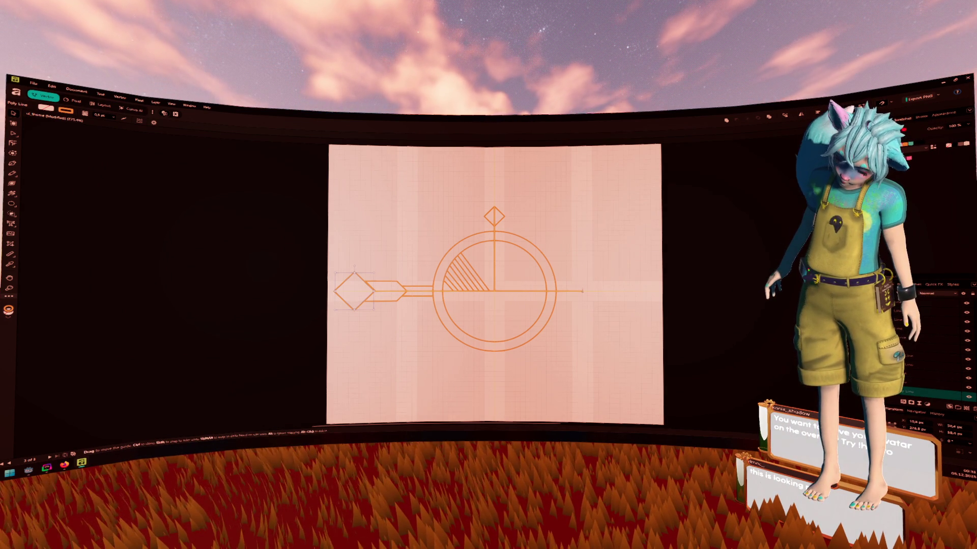
scroll(494, 247, up, 2)
scroll(495, 247, up, 2)
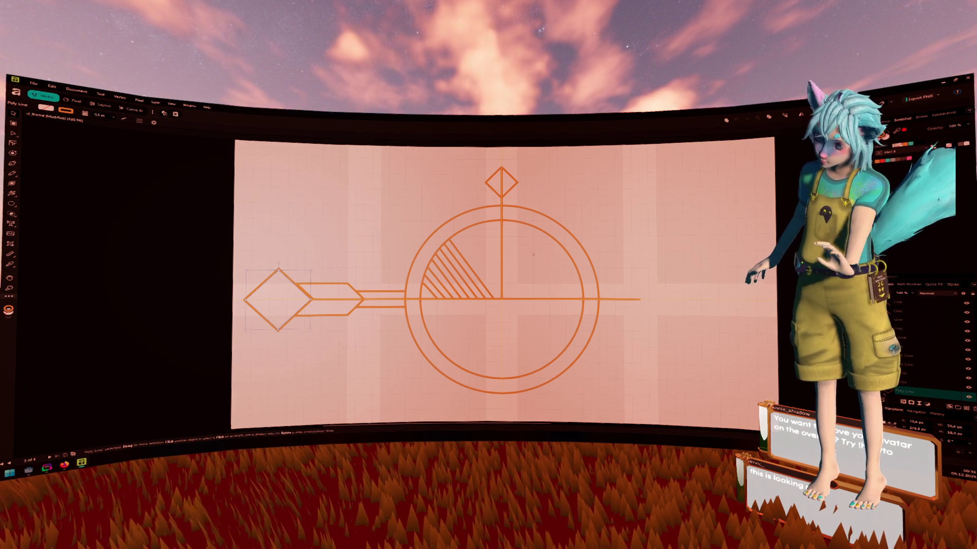
click(475, 269)
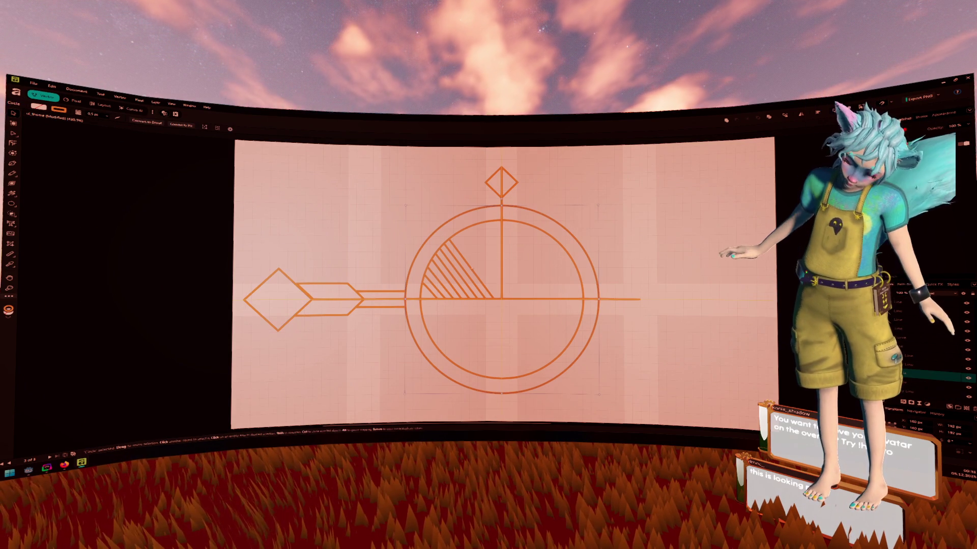
Snap the long hatch line's lower node onto the inner circle's centre point.
double_click(469, 270)
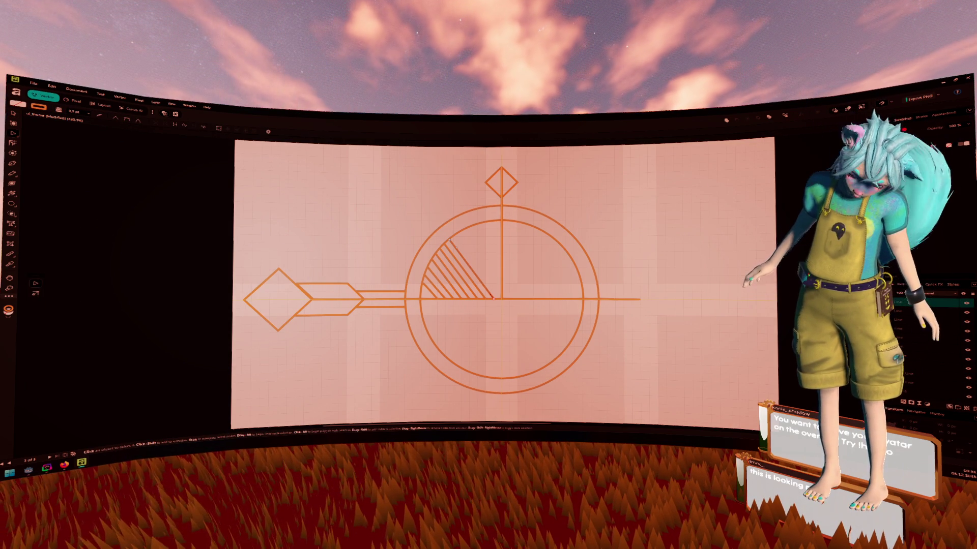
key(v)
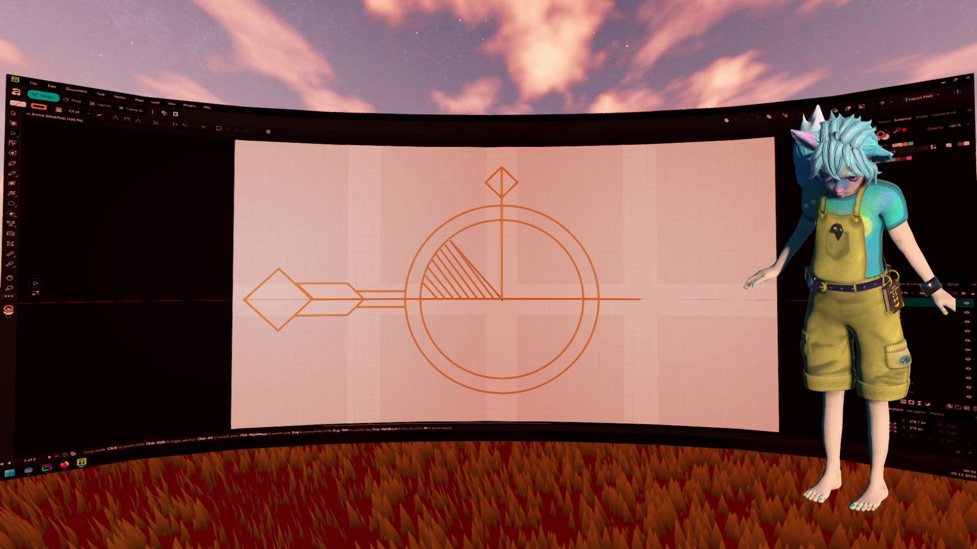
key(v)
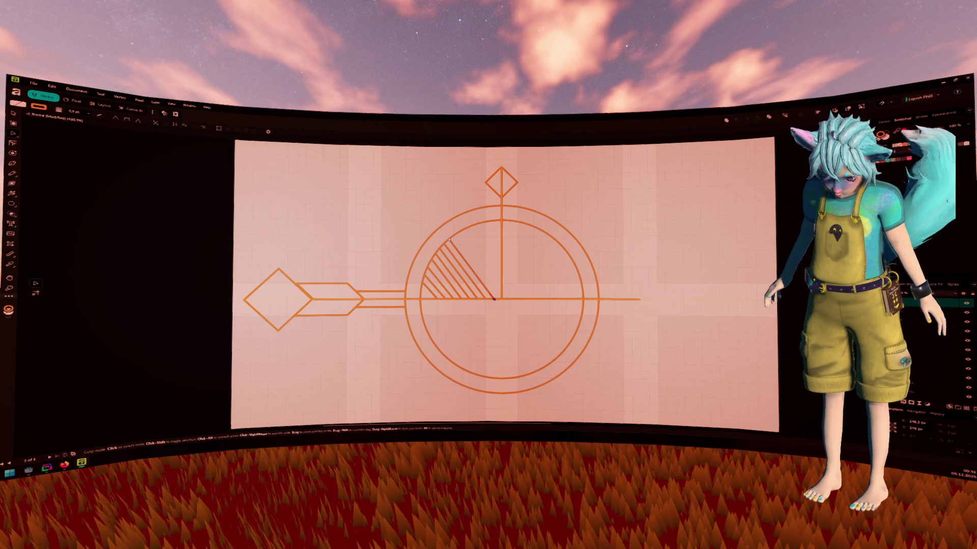
key(a)
key(v)
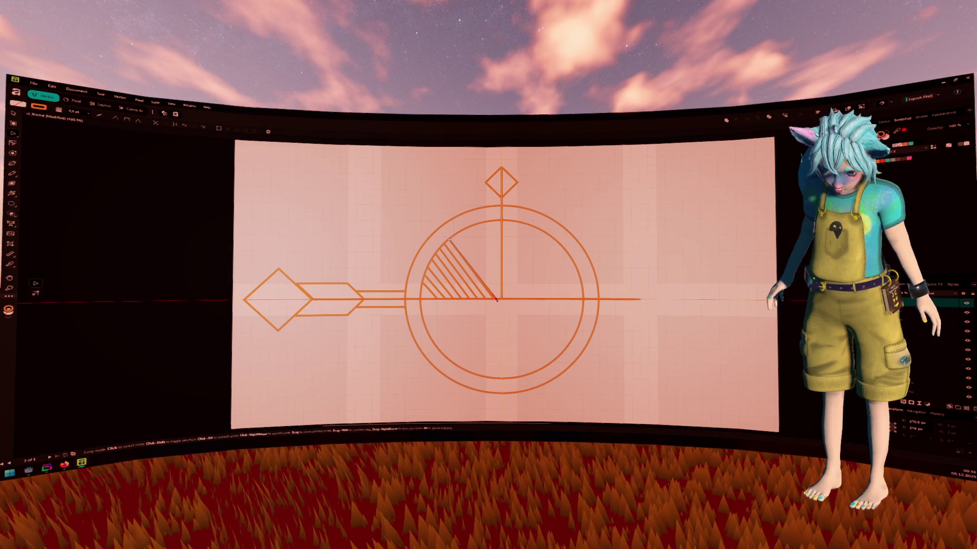
key(a)
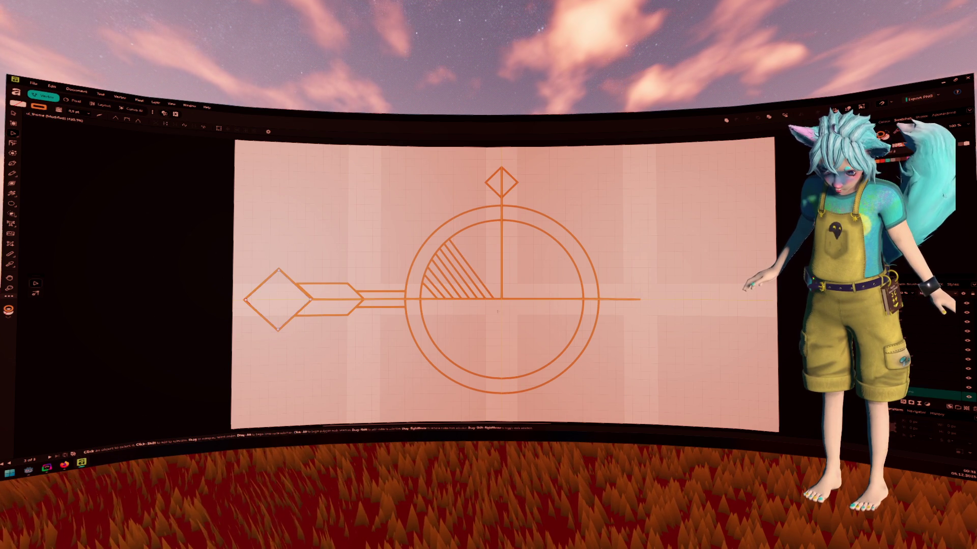
key(v)
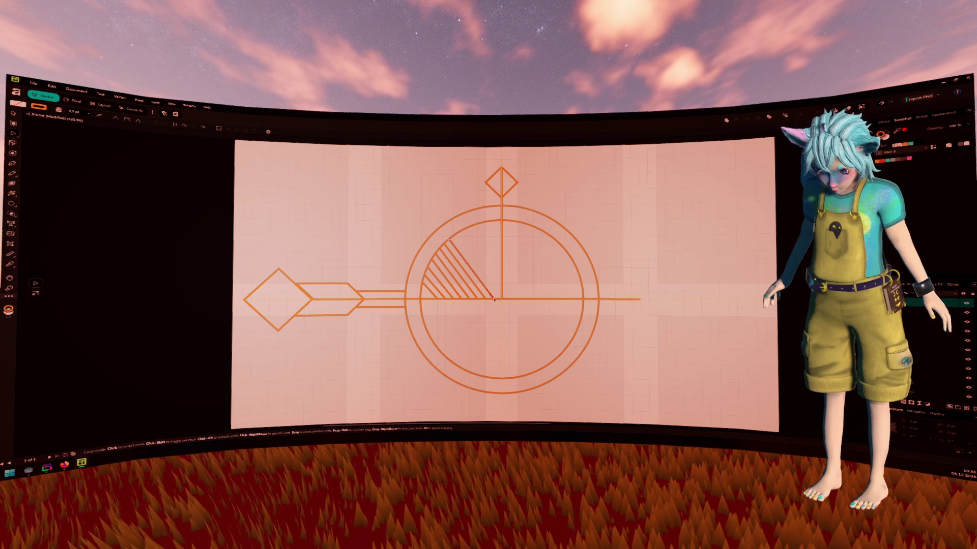
drag(494, 299, 501, 300)
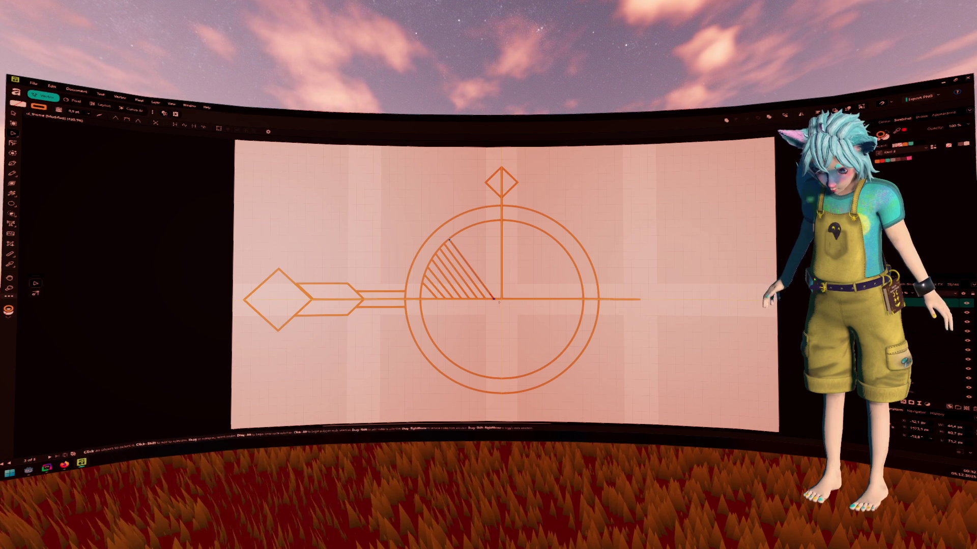
drag(493, 301, 501, 299)
Nudge the same hatch line's top node slightly with the Node tool.
key(v)
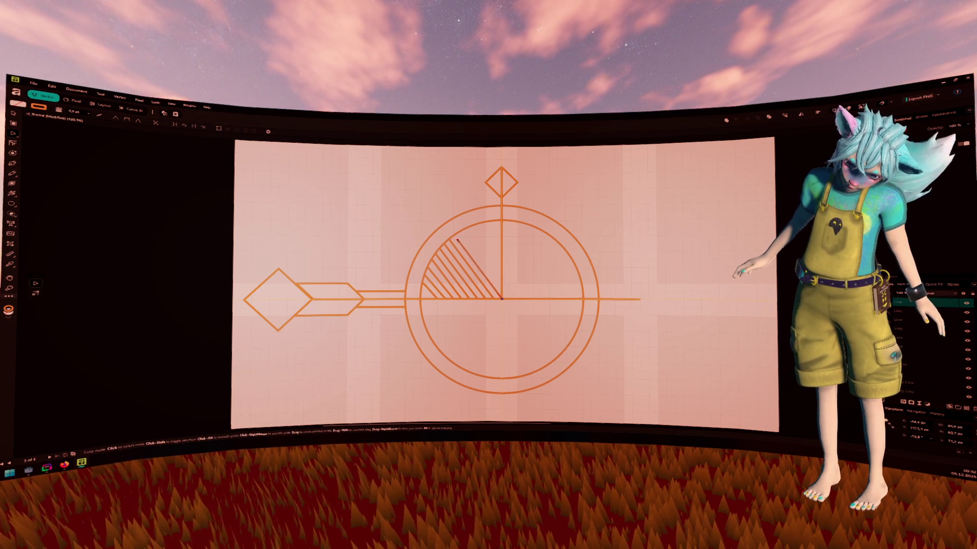
key(a)
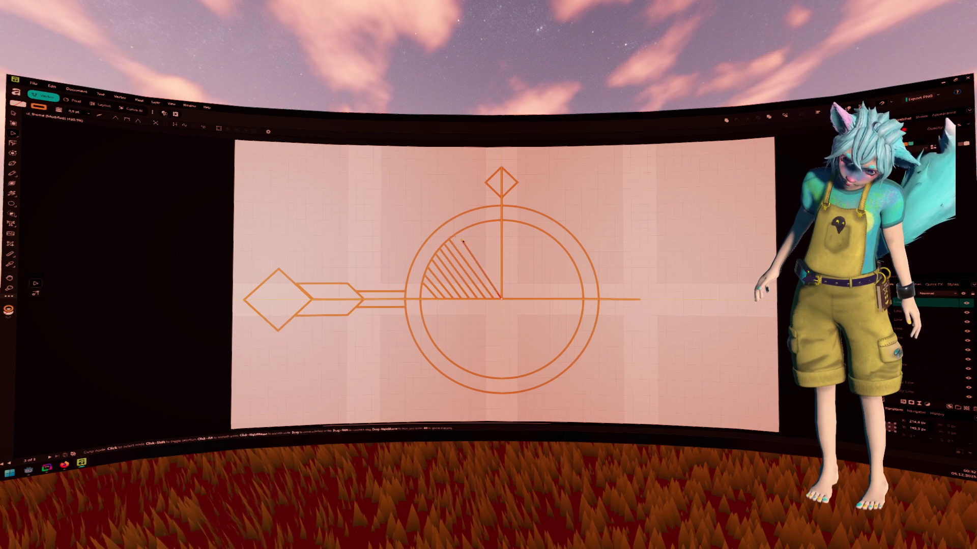
drag(454, 238, 457, 240)
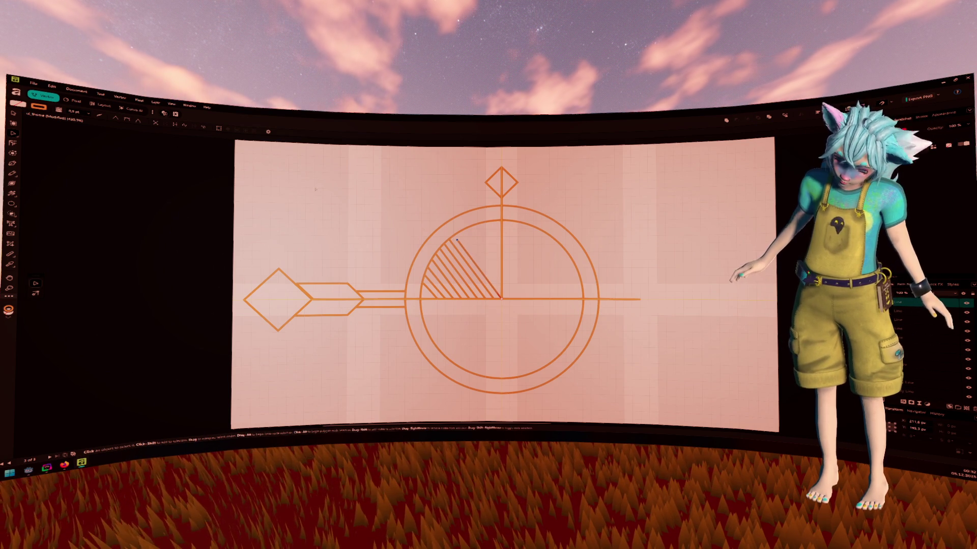
click(14, 134)
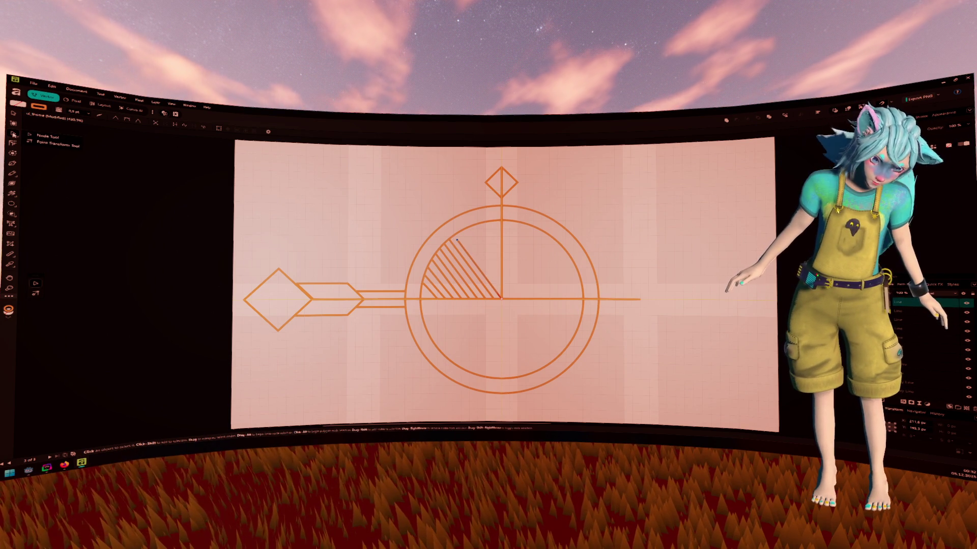
Zoom in and fix the outermost diagonal's lower node at the baseline centre.
click(48, 136)
scroll(480, 260, up, 1)
ctrl+scroll(481, 260, up, 3)
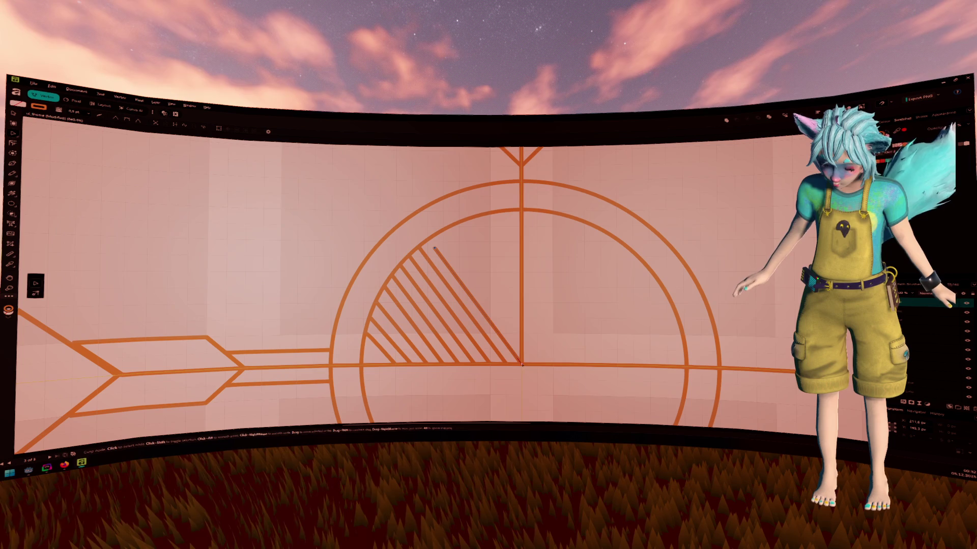
click(521, 363)
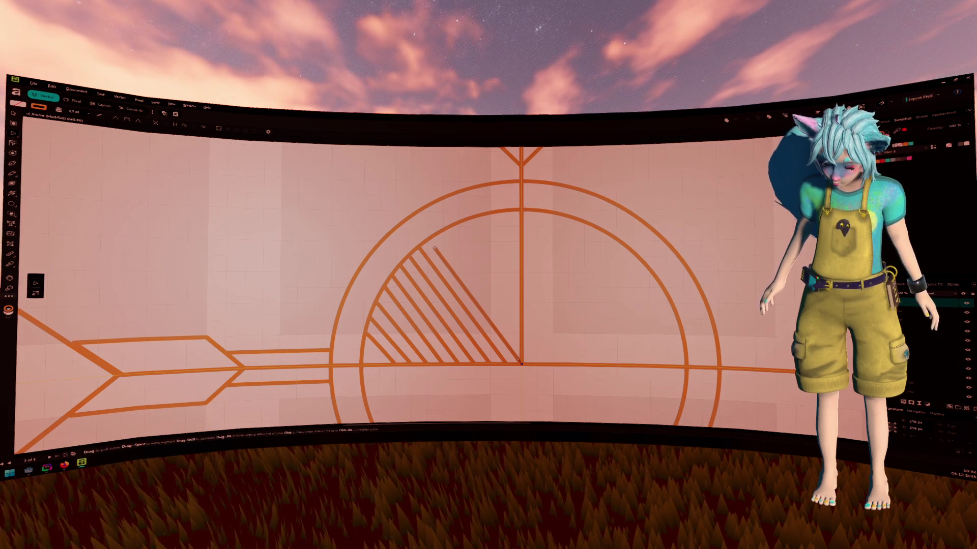
key(v)
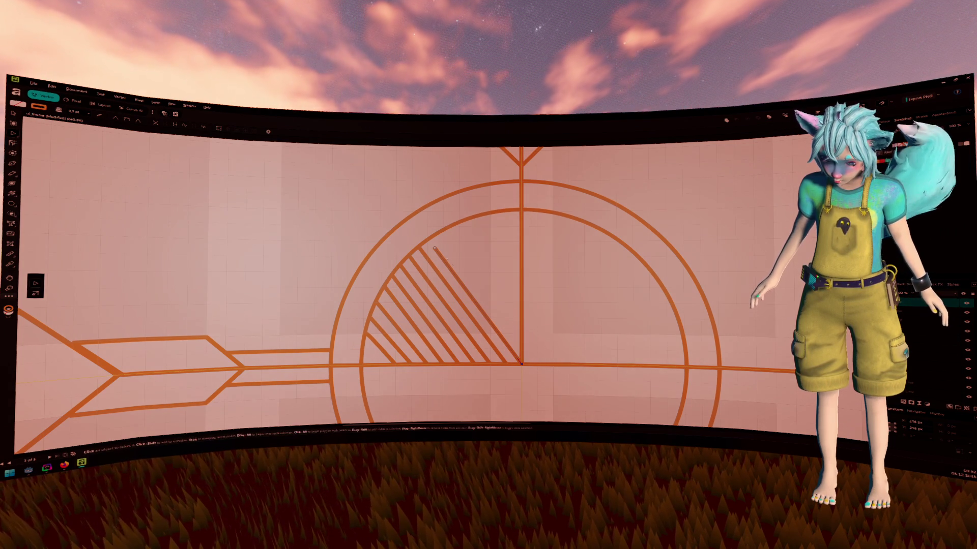
key(a)
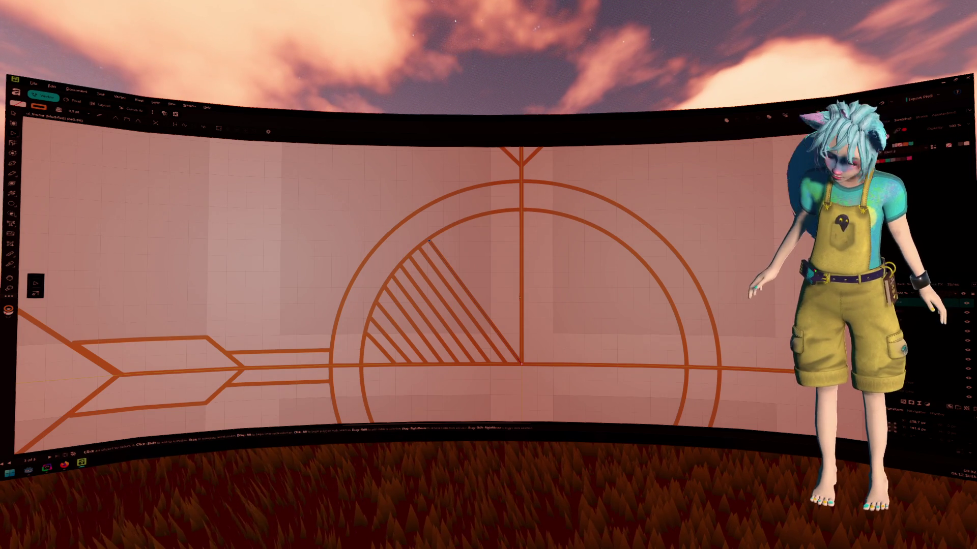
key(ctrl+d)
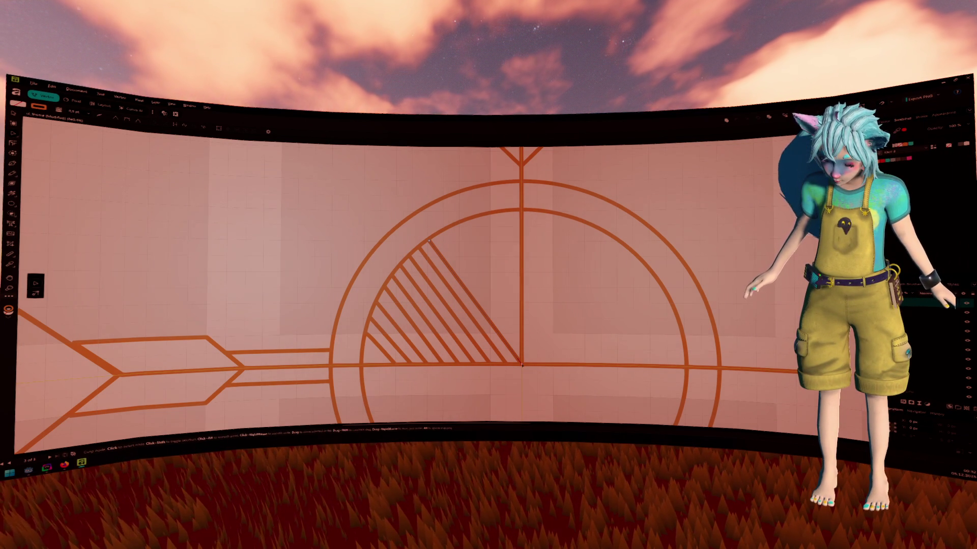
Undo a misplaced lower end, then shift the diagonal hatch line up about 20 px.
click(522, 348)
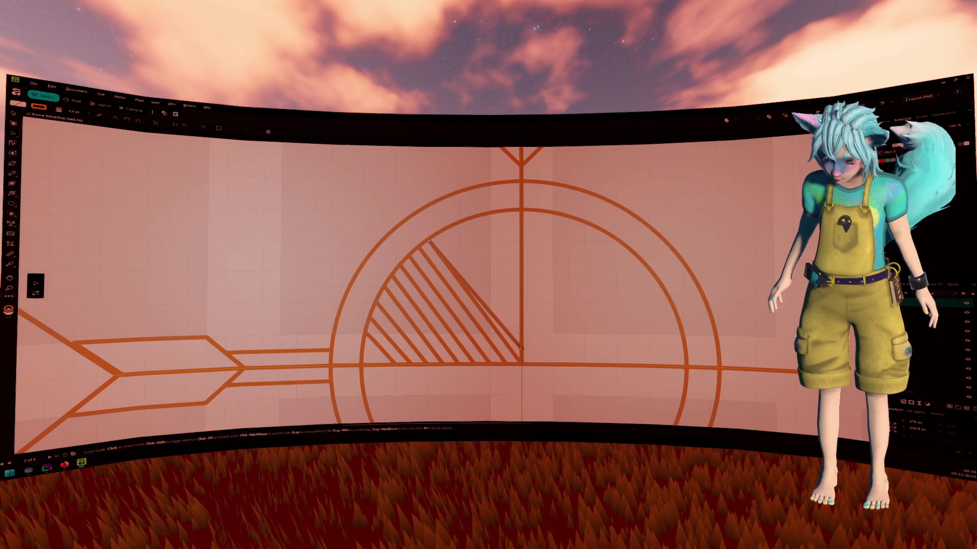
mouse_move(522, 348)
mouse_down()
mouse_move(521, 364)
mouse_move(523, 350)
mouse_up()
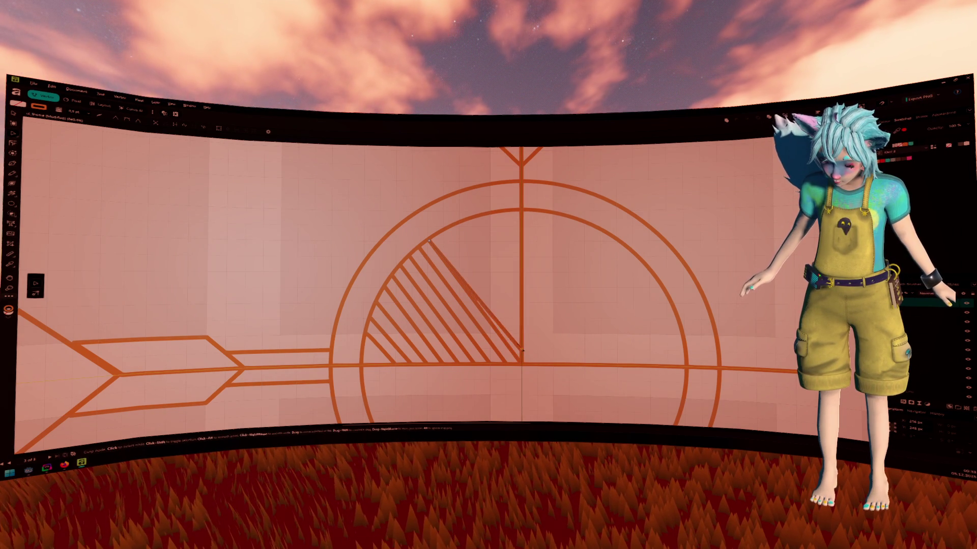
key(ctrl+z)
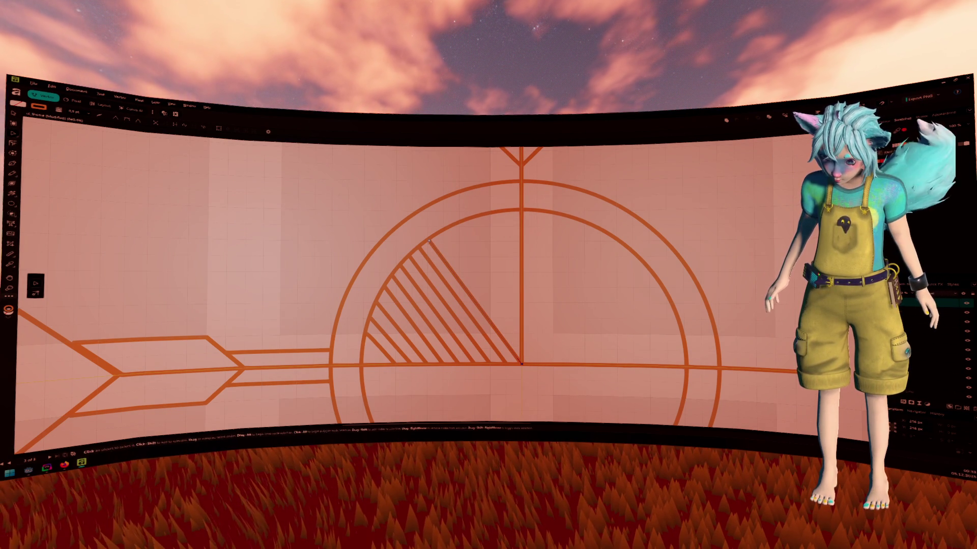
key(a)
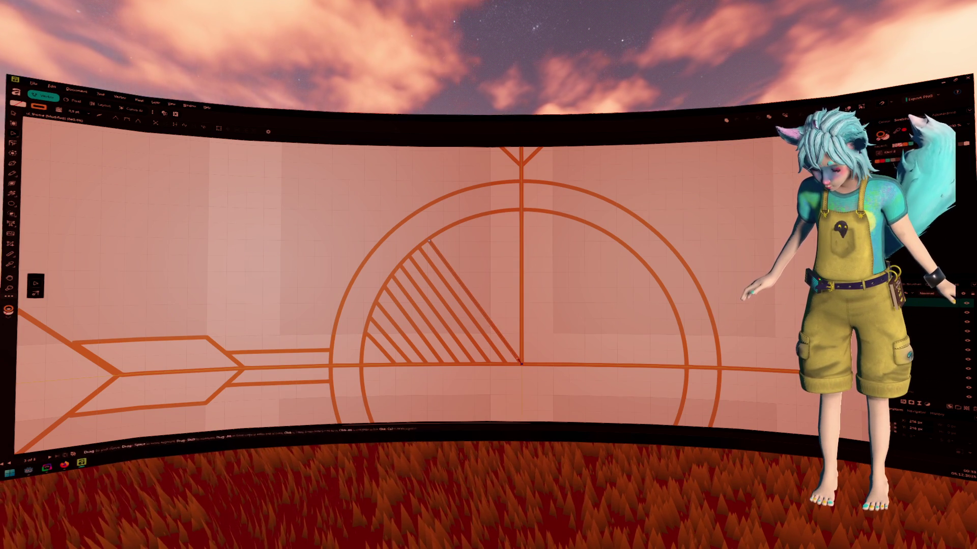
key(v)
click(431, 244)
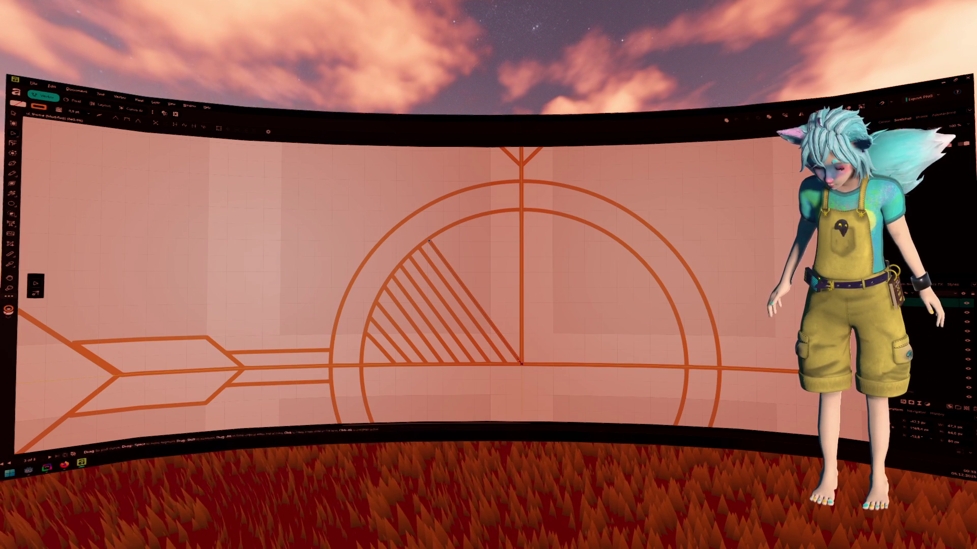
key(v)
drag(429, 238, 429, 227)
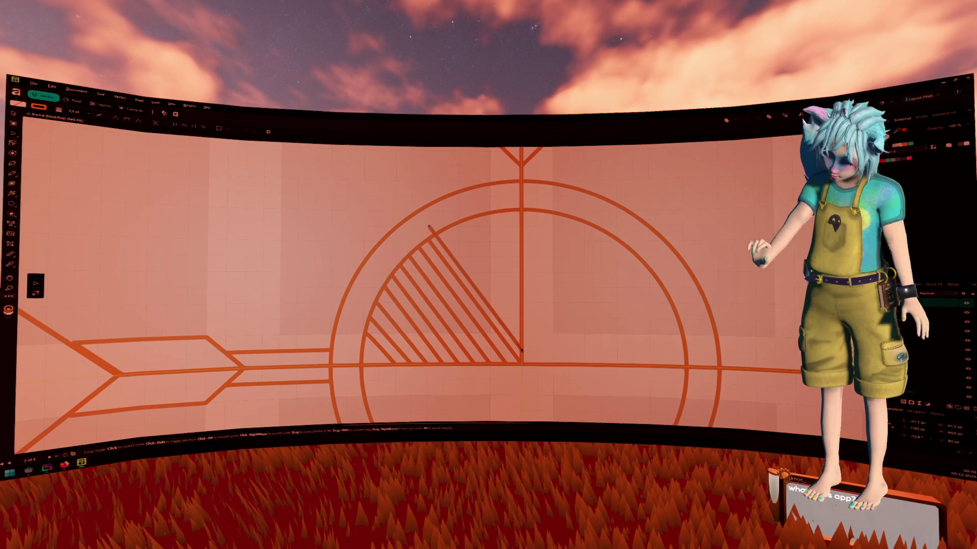
scroll(527, 311, up, 2)
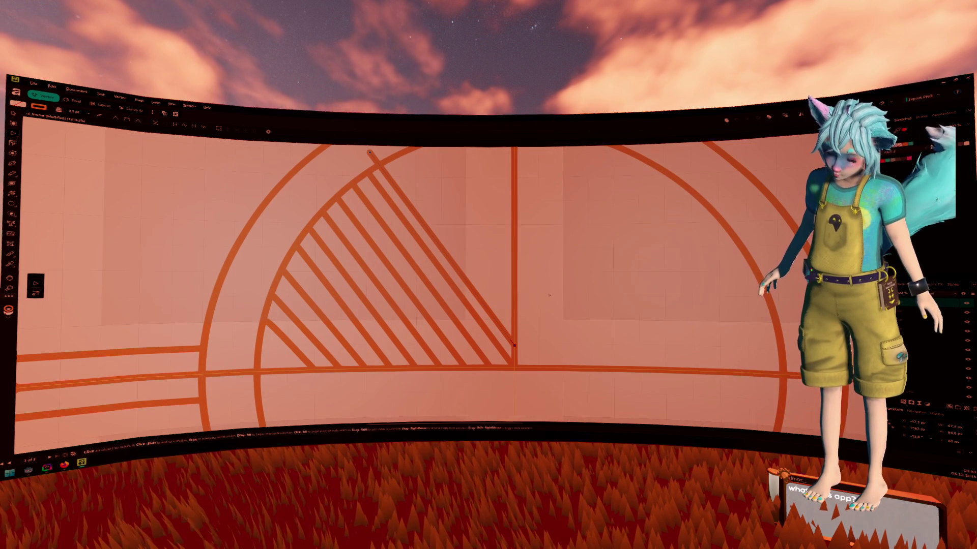
Zoom in and drag the outermost diagonal's top node onto the inner circle's arc.
scroll(548, 295, up, 1)
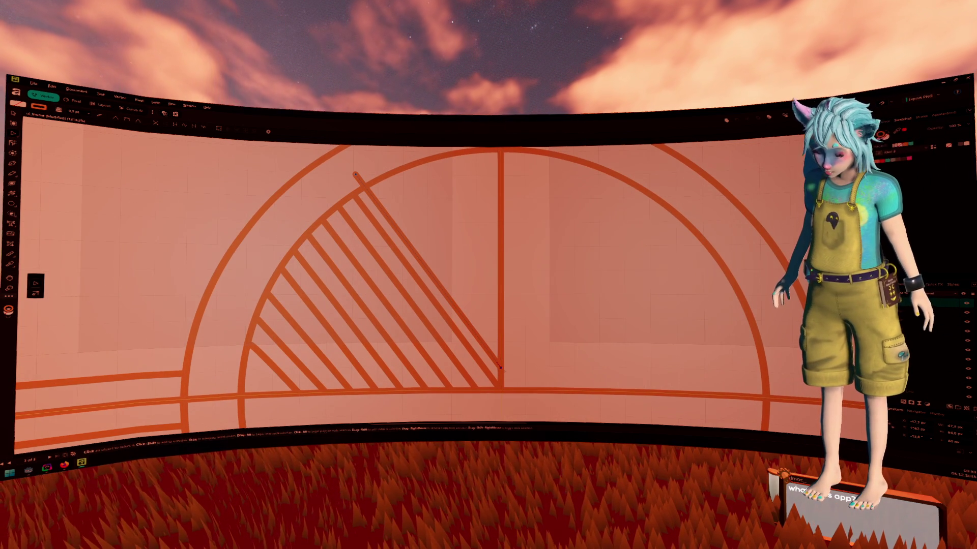
key(a)
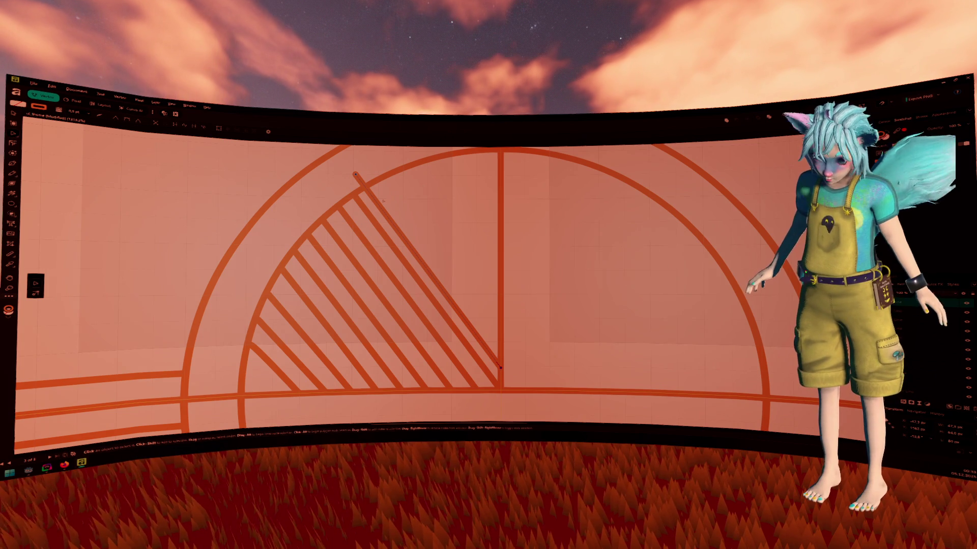
drag(355, 174, 364, 187)
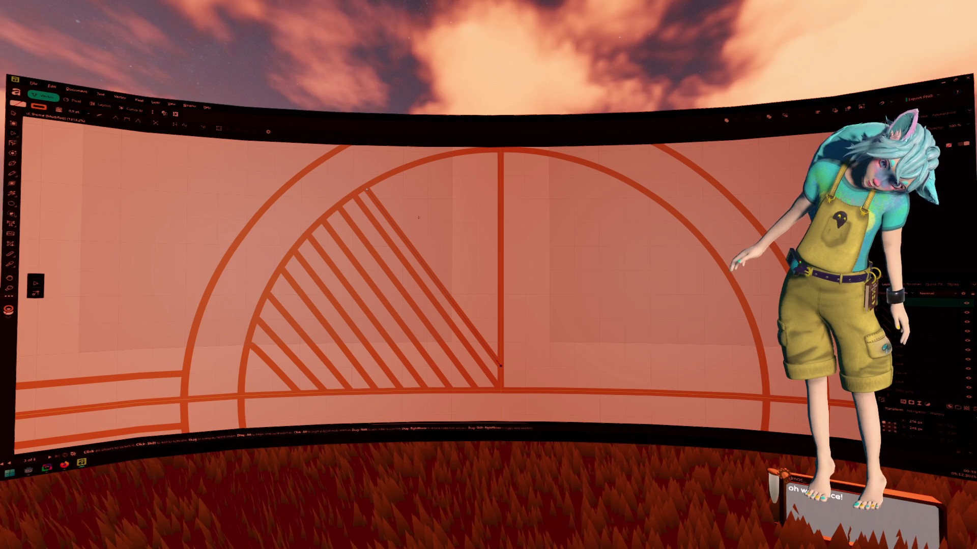
Fix the new hatch line's end on the baseline and clear the selection.
click(499, 390)
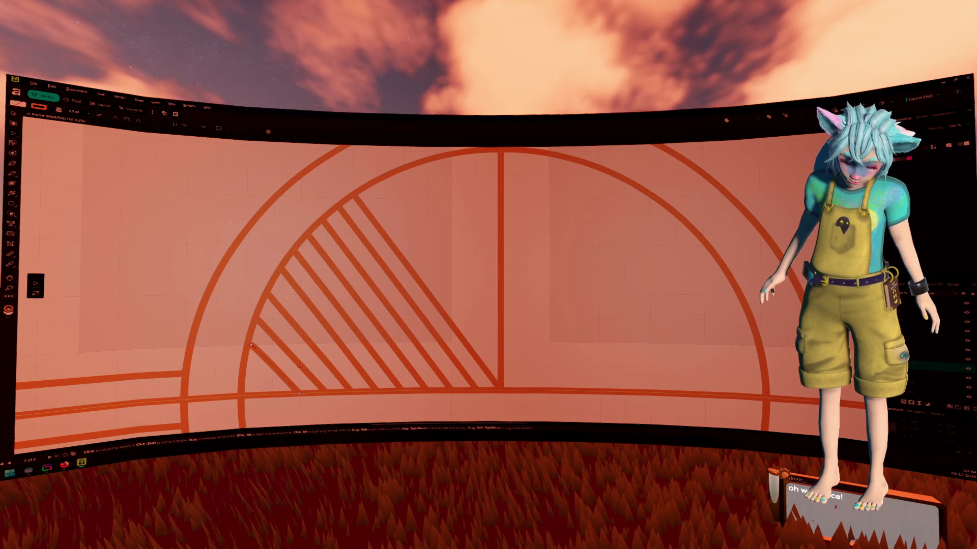
click(313, 350)
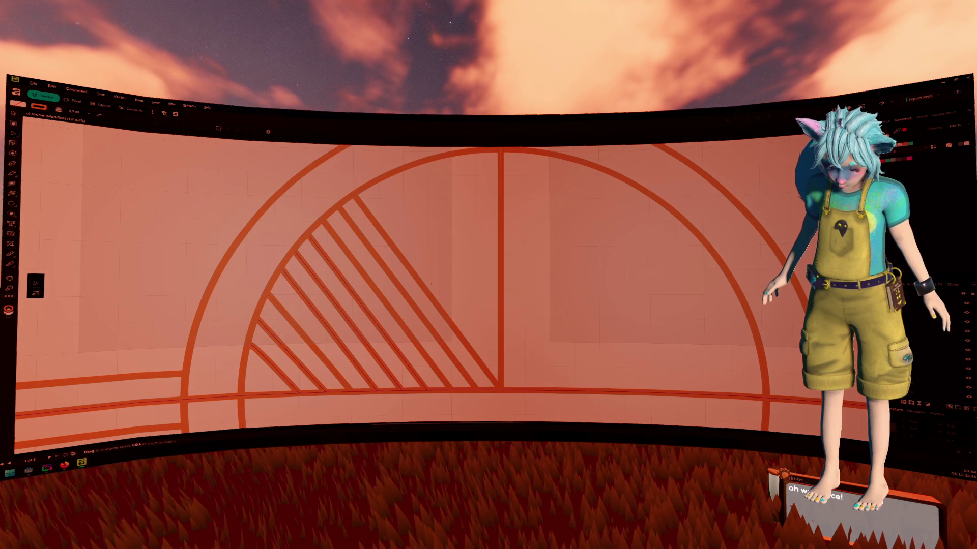
click(413, 303)
key(v)
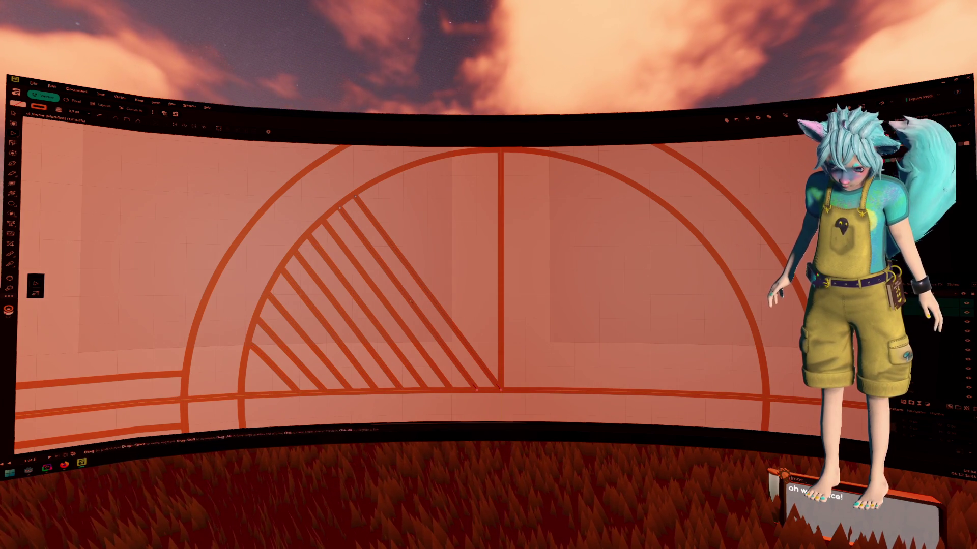
Select all the hatch lines and duplicate them up and right across the vertical line.
click(371, 294)
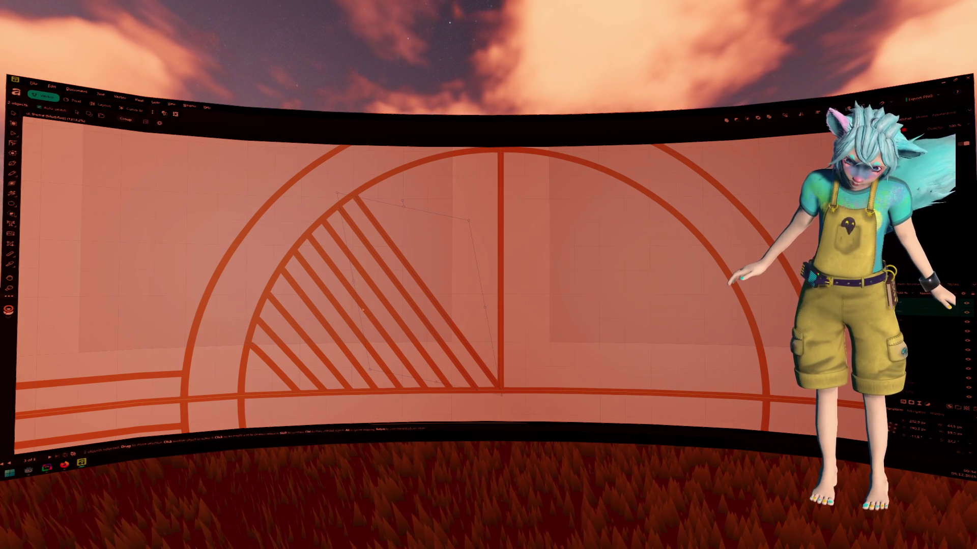
shift+click(374, 304)
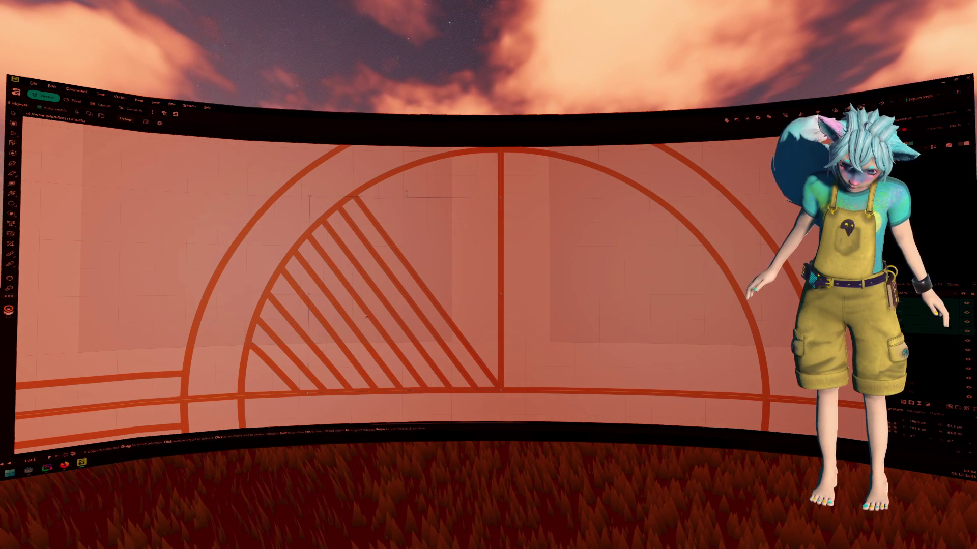
shift+click(353, 329)
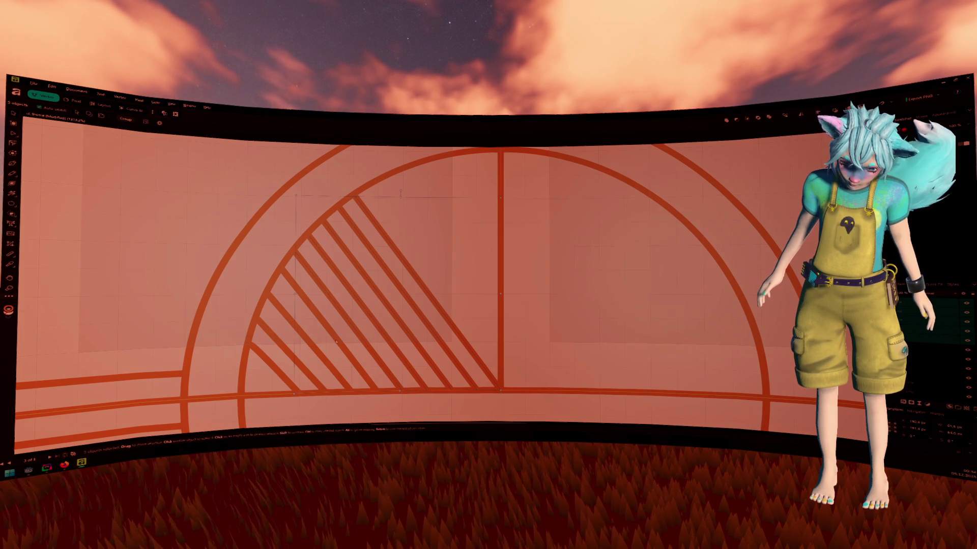
shift+click(322, 358)
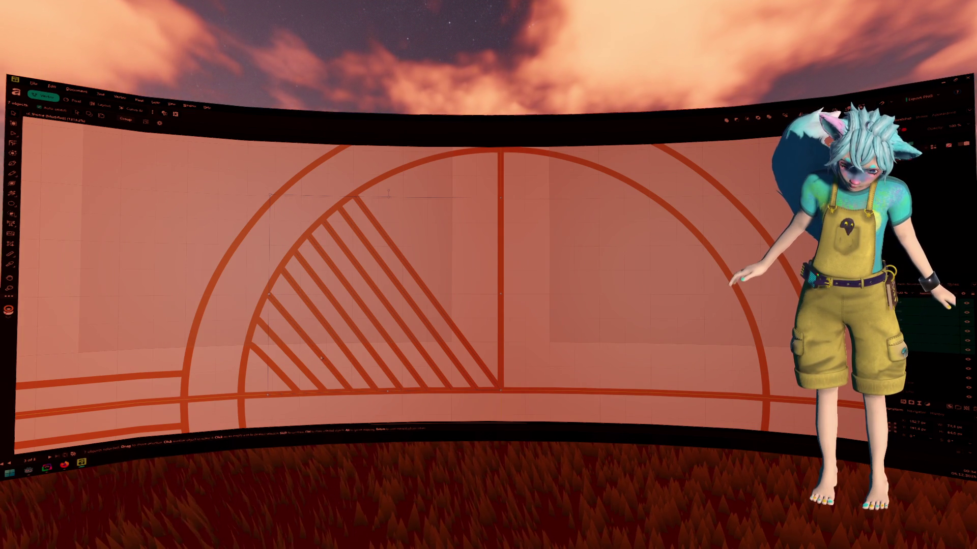
shift+click(304, 370)
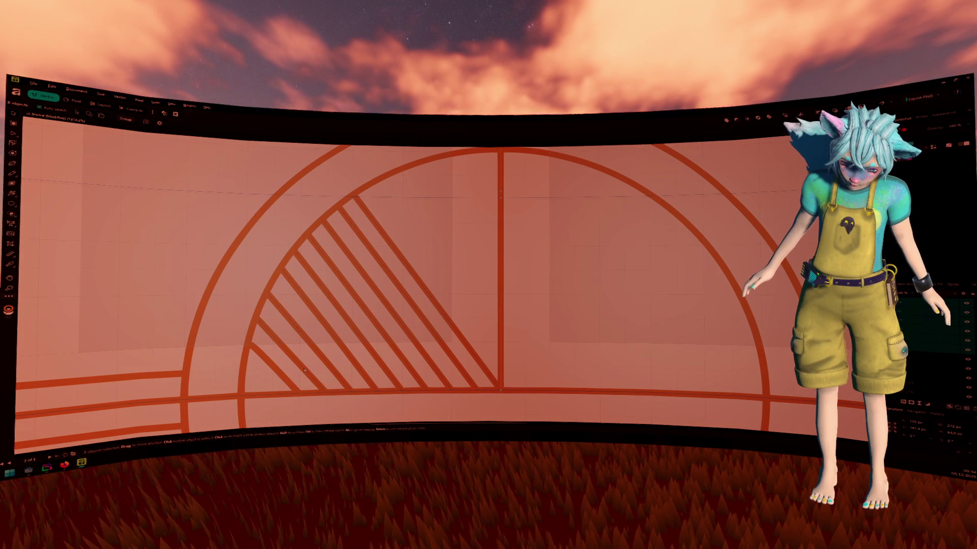
click(338, 372)
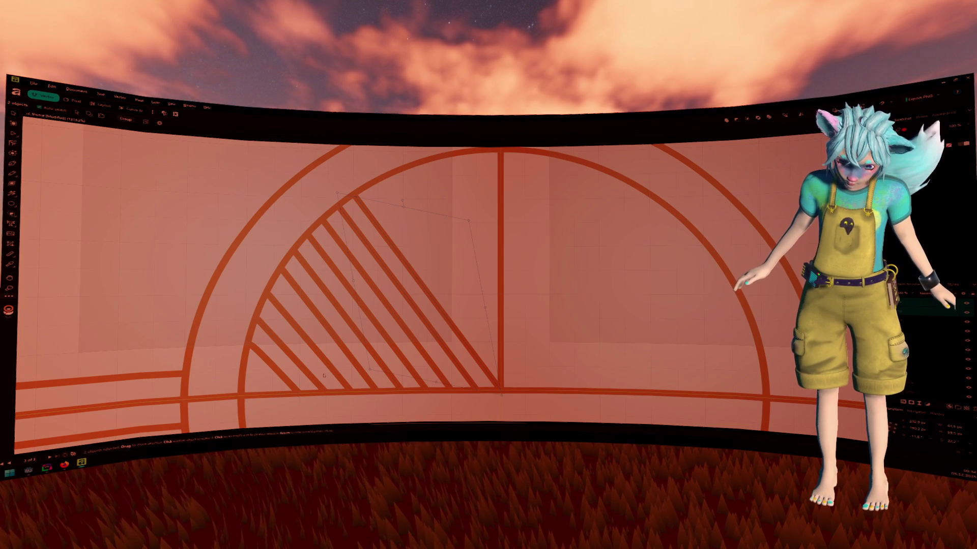
shift+click(380, 335)
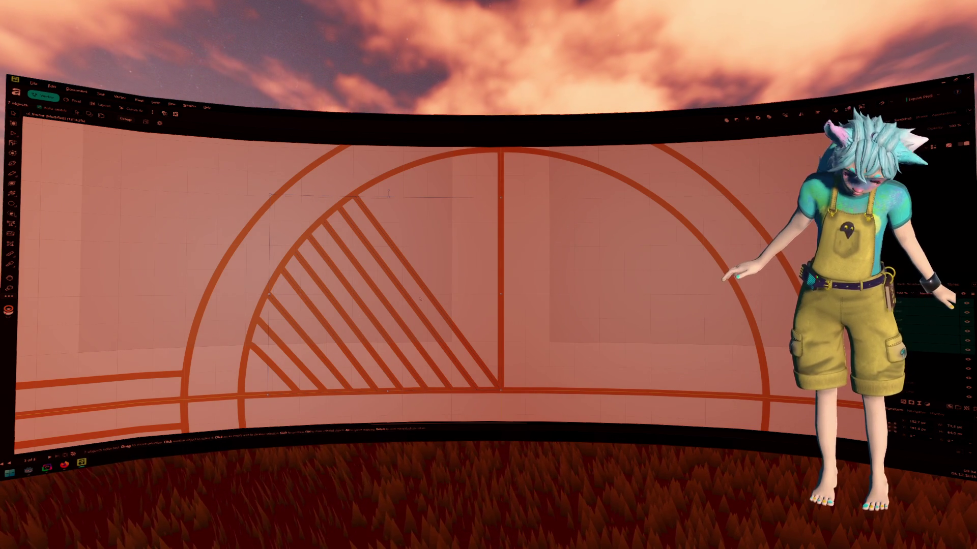
mouse_move(424, 288)
mouse_down()
mouse_move(511, 243)
mouse_move(517, 233)
mouse_move(501, 209)
mouse_move(455, 224)
mouse_move(482, 240)
mouse_move(470, 238)
mouse_move(528, 235)
mouse_move(572, 289)
mouse_up()
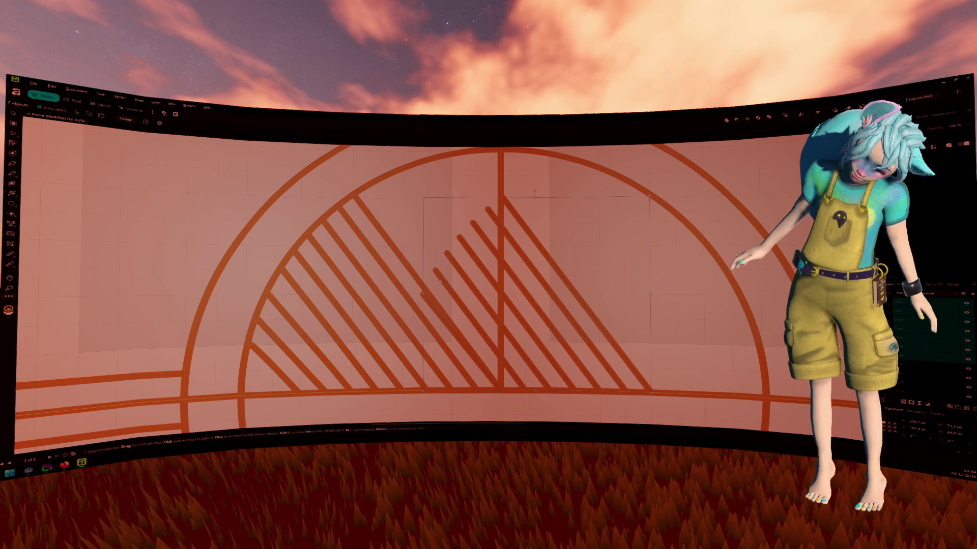
Zoom out and delete the copied hatch lines on the right.
key(ctrl+minus)
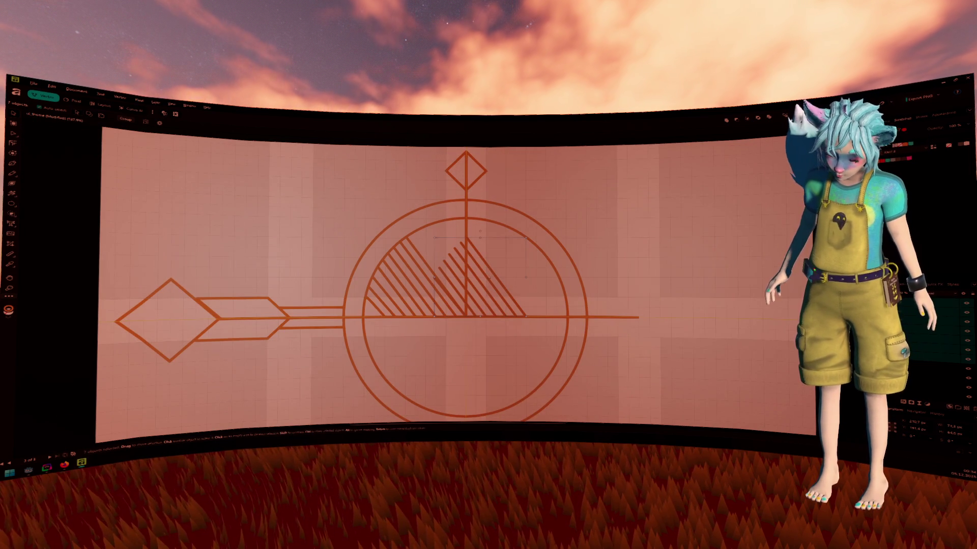
key(Delete)
click(911, 392)
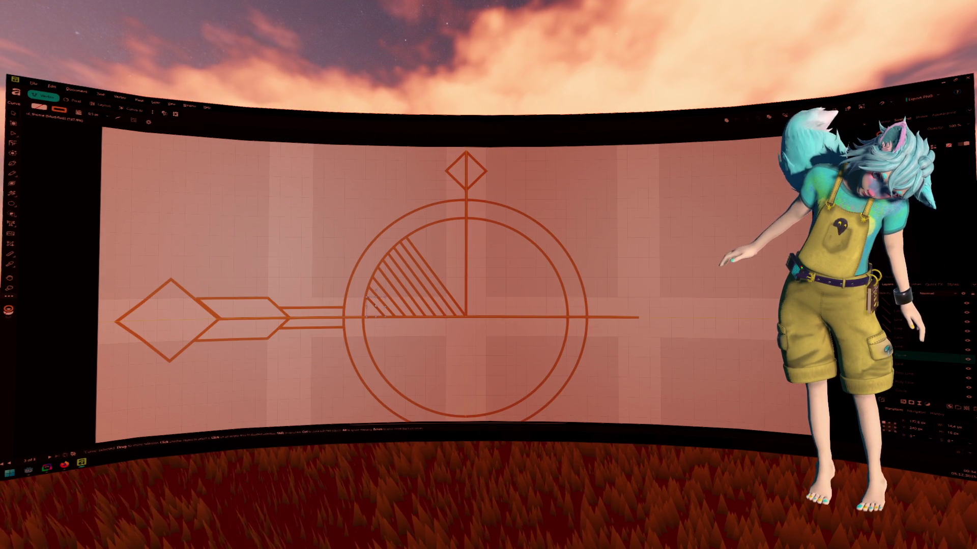
Delete the remaining left hatch strokes, restoring the accidentally deleted horizontal line.
click(382, 307)
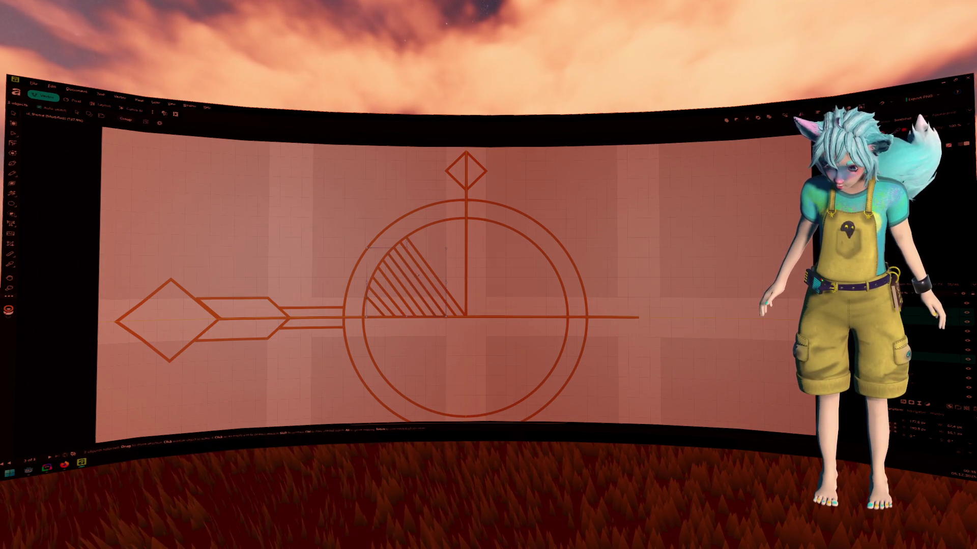
shift+click(426, 275)
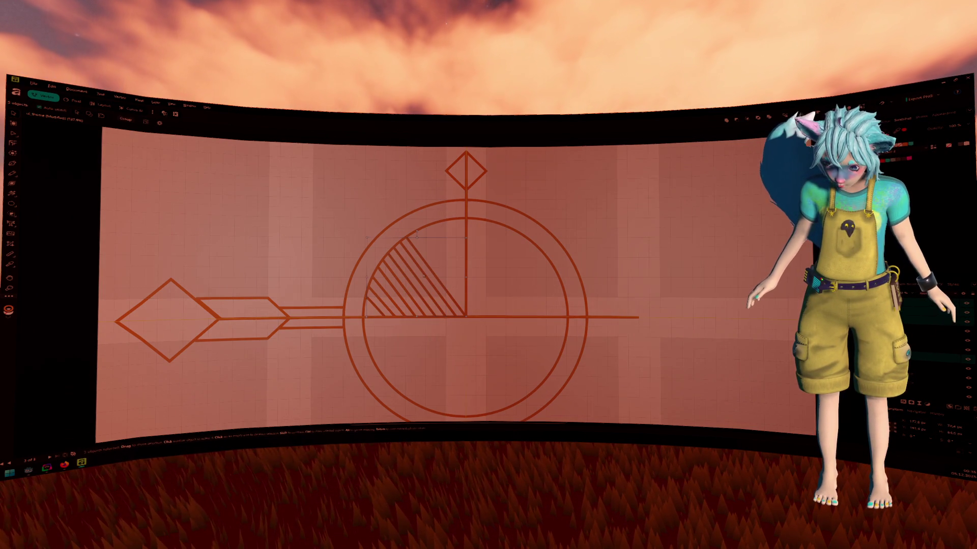
key(Delete)
key(Delete)
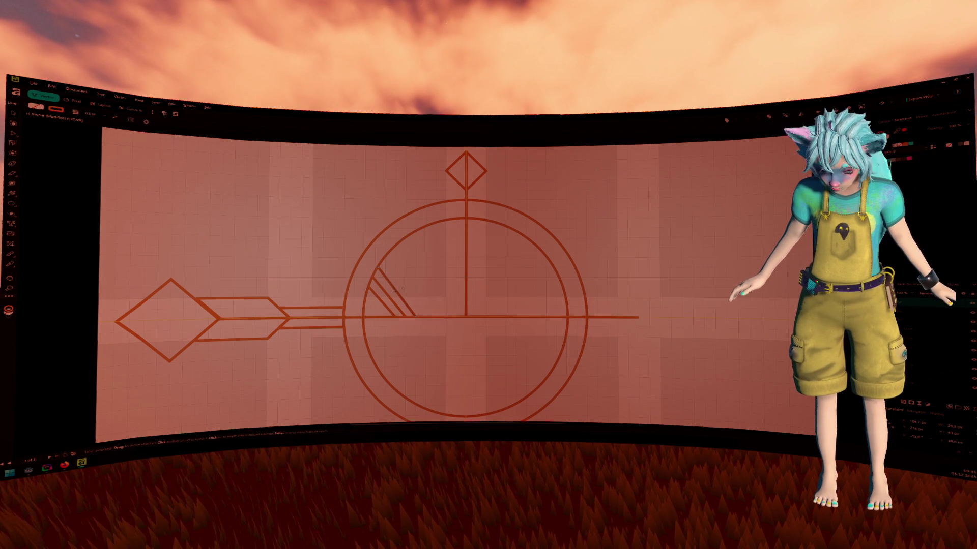
key(Delete)
key(a)
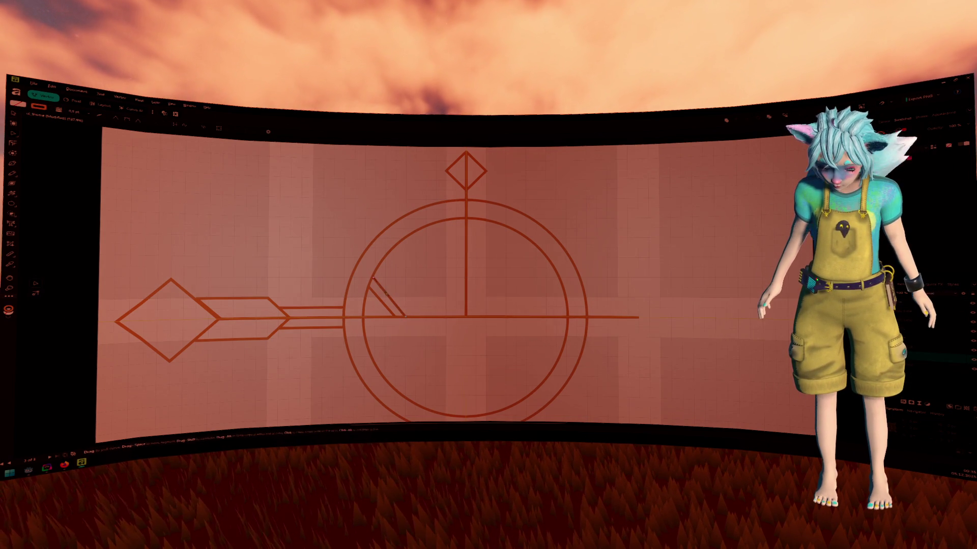
click(386, 302)
key(Delete)
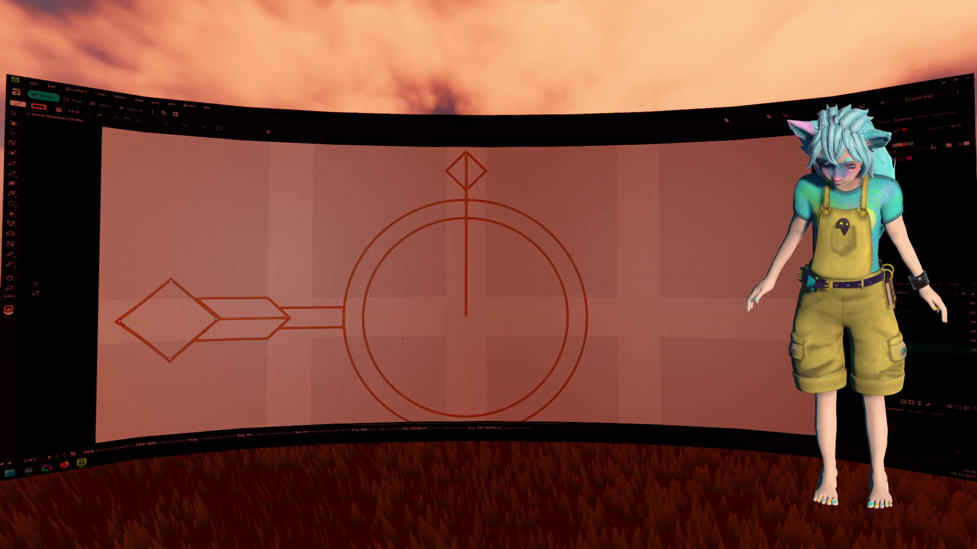
key(ctrl+z)
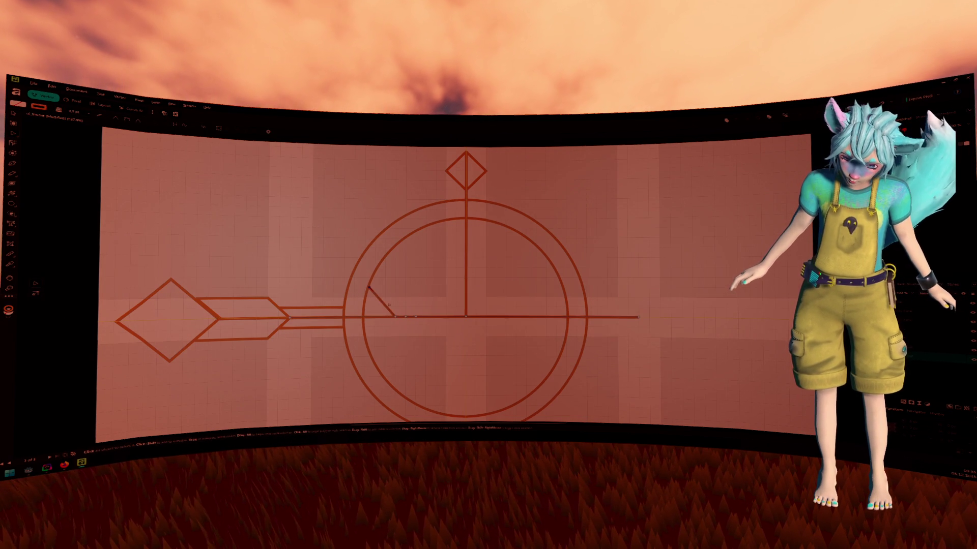
key(Delete)
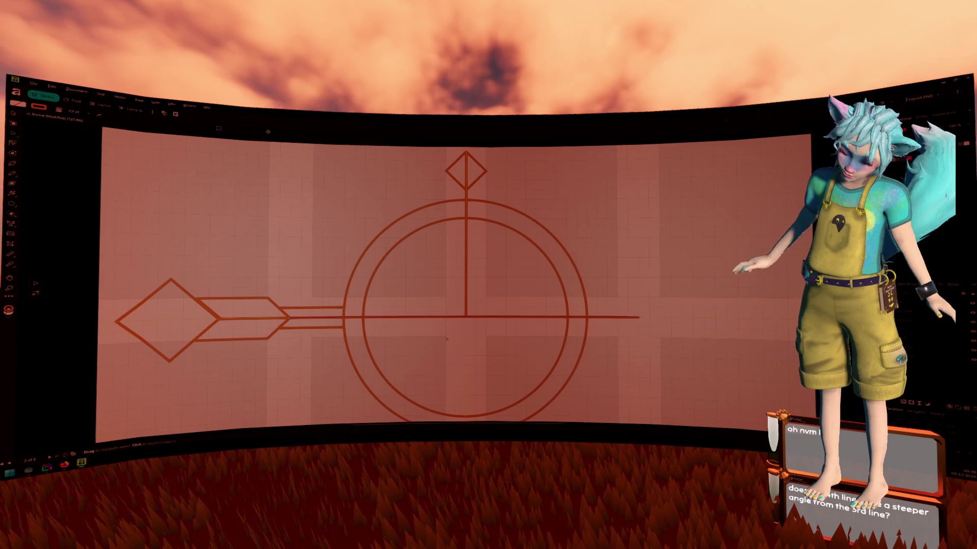
Zoom in and draw a straight line from the horizontal axis diagonally up-left.
scroll(447, 339, up, 3)
scroll(447, 284, up, 1)
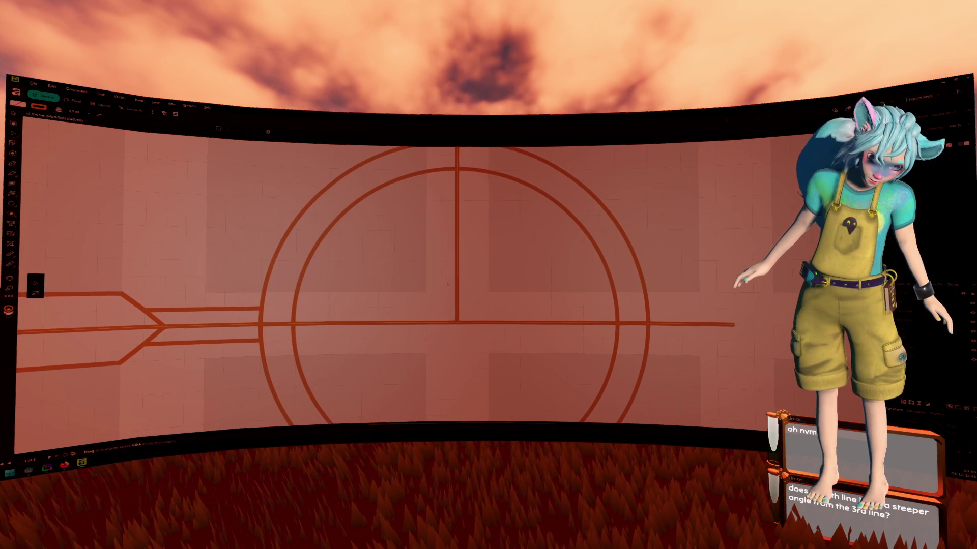
click(12, 172)
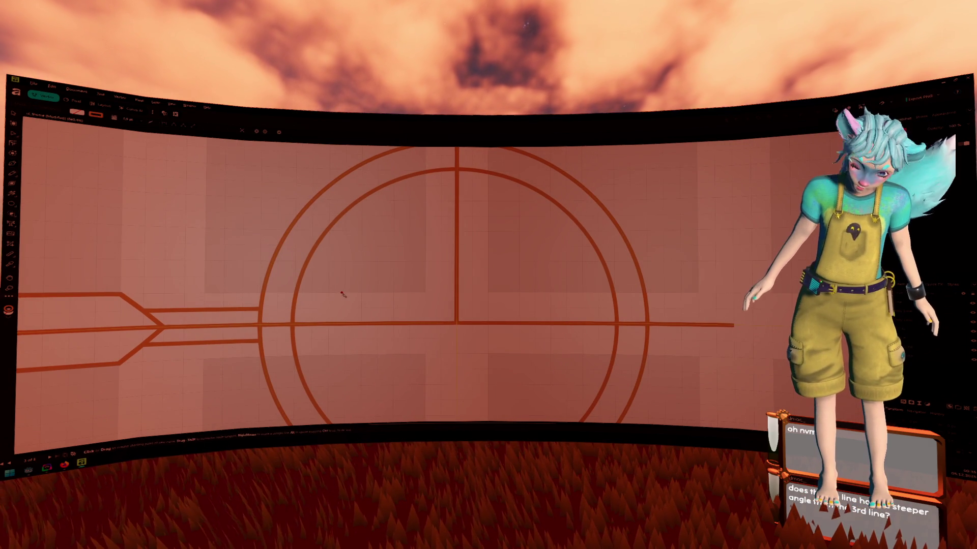
click(328, 324)
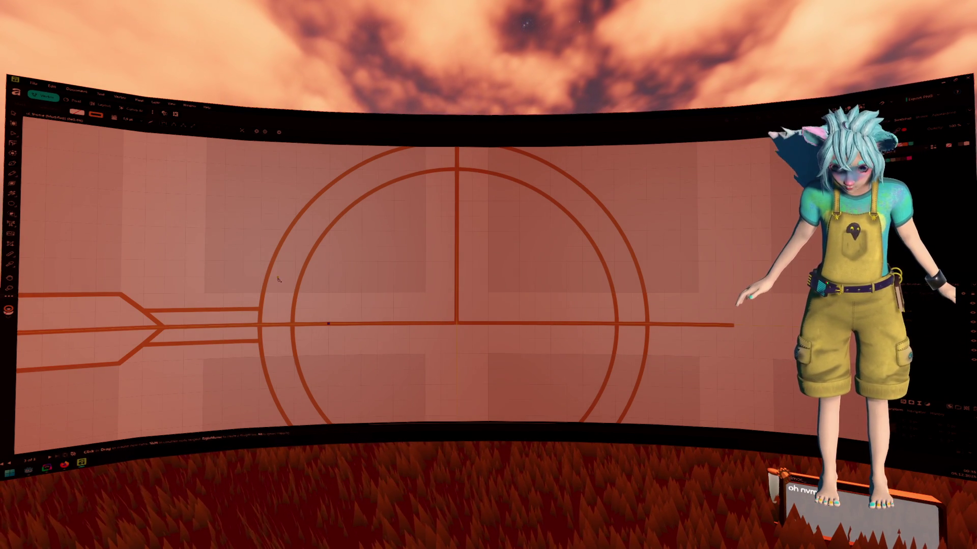
click(278, 278)
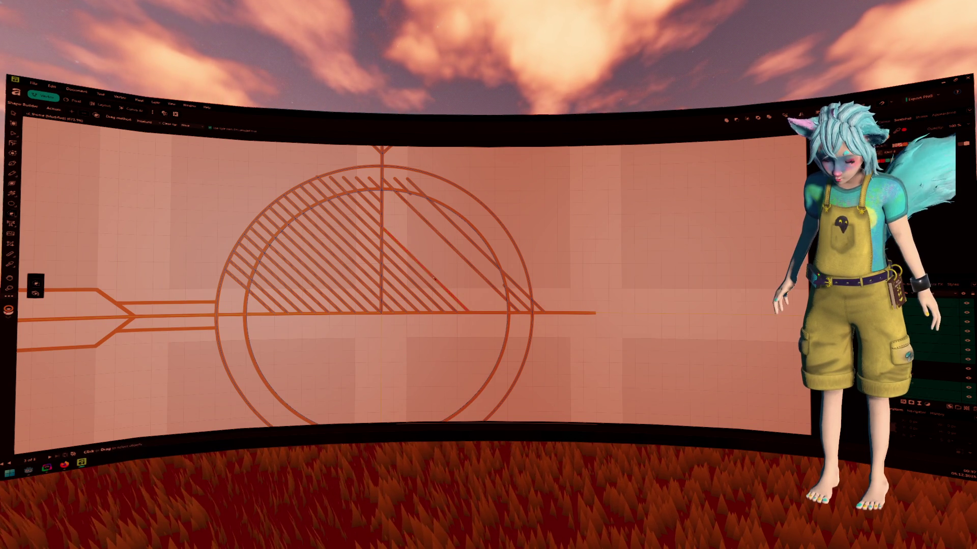
With Shape Builder, delete hatch segments right of the vertical line and the long inner diagonal.
alt+click(420, 276)
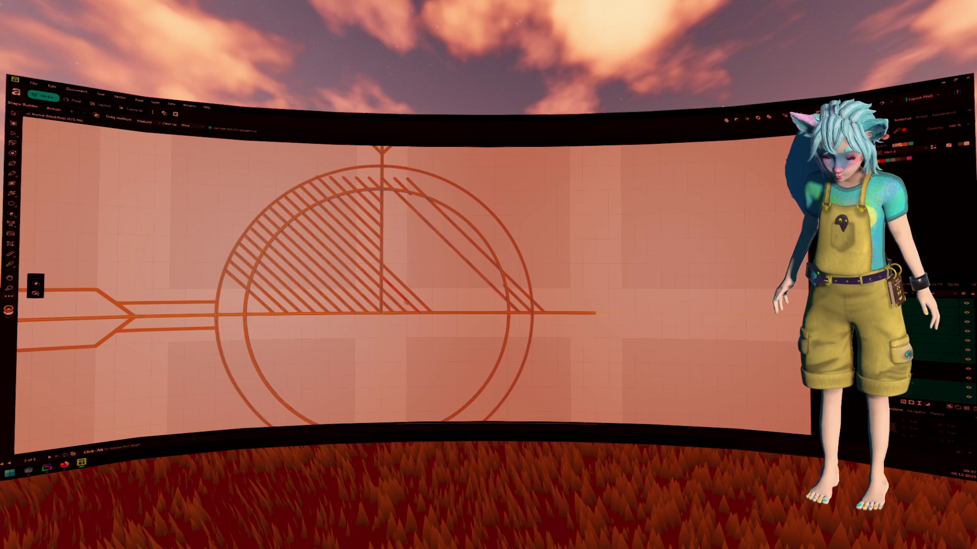
alt+click(395, 302)
alt+click(401, 296)
alt+click(406, 288)
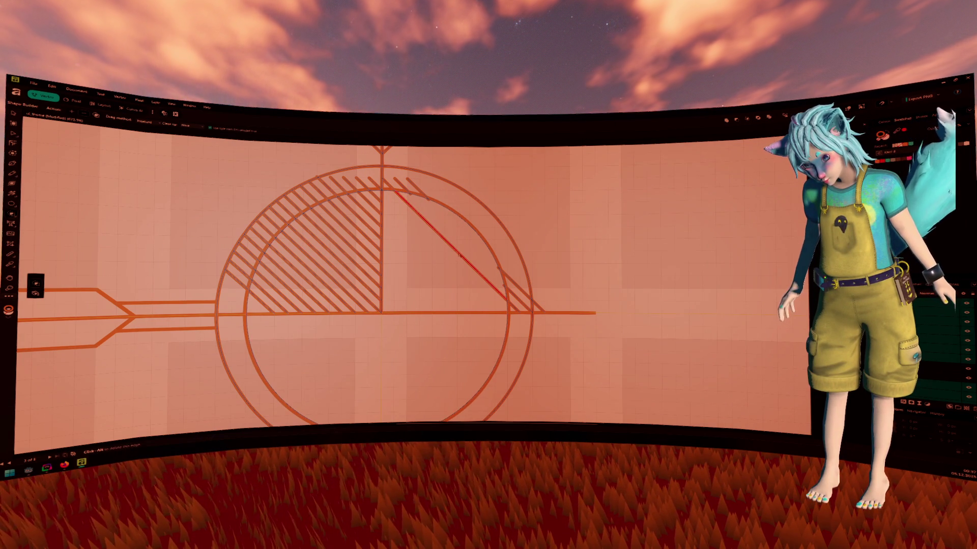
alt+click(460, 254)
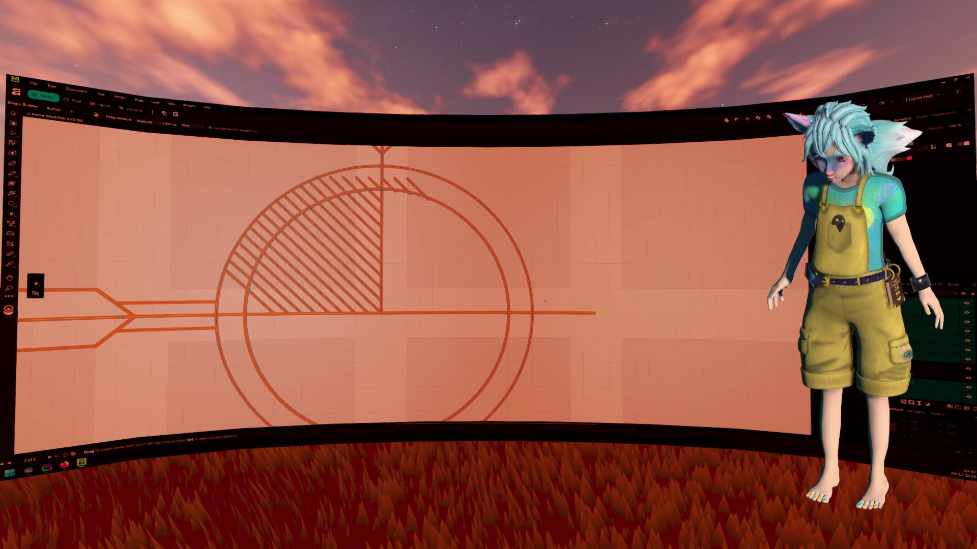
click(409, 187)
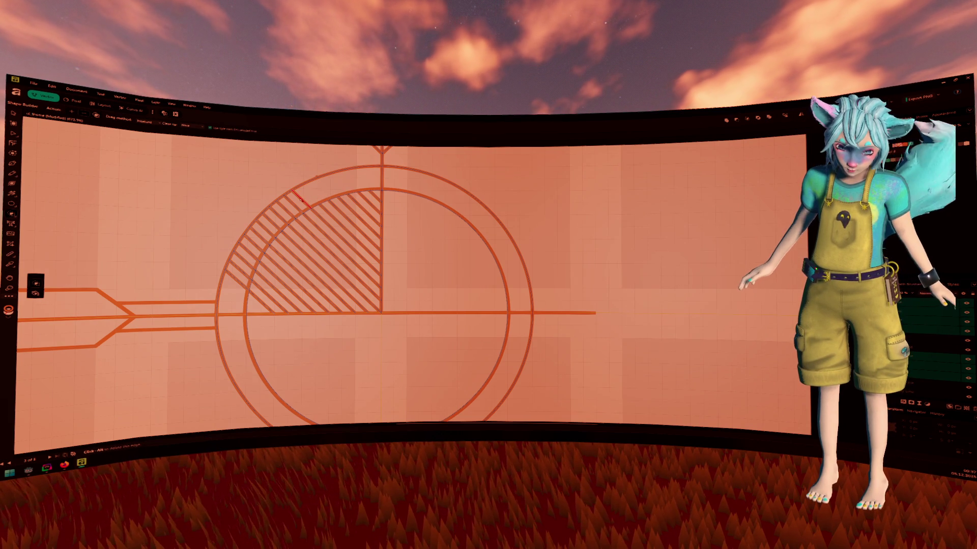
scroll(301, 200, up, 4)
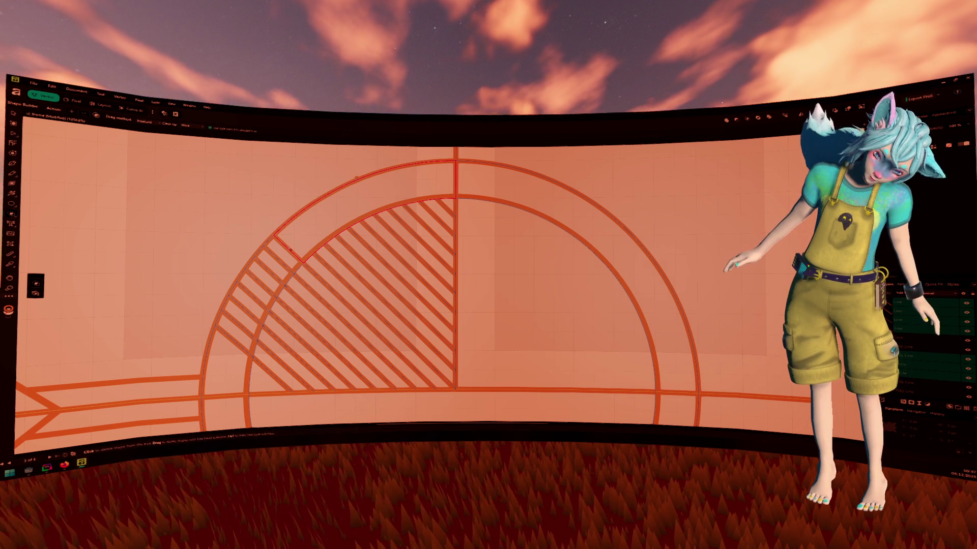
click(301, 239)
key(ctrl+z)
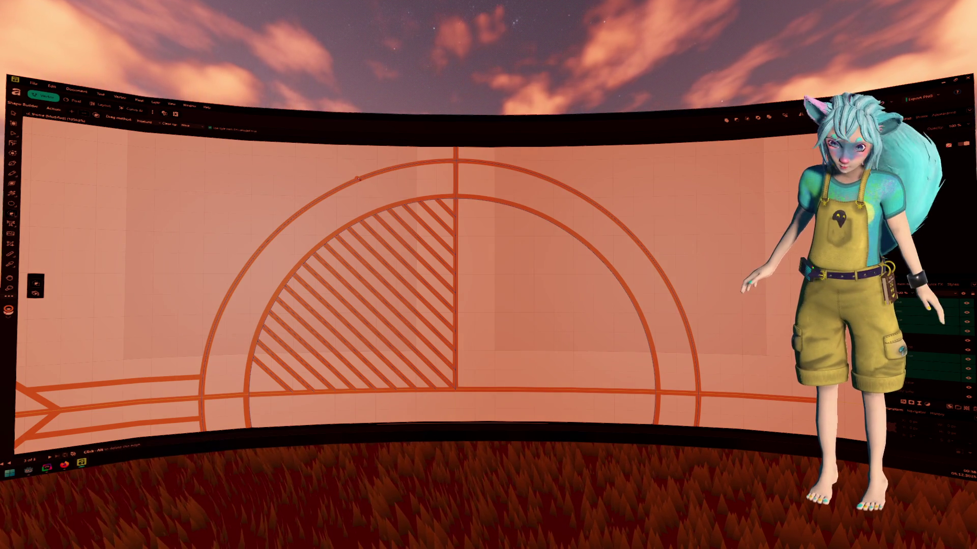
key(ctrl+0)
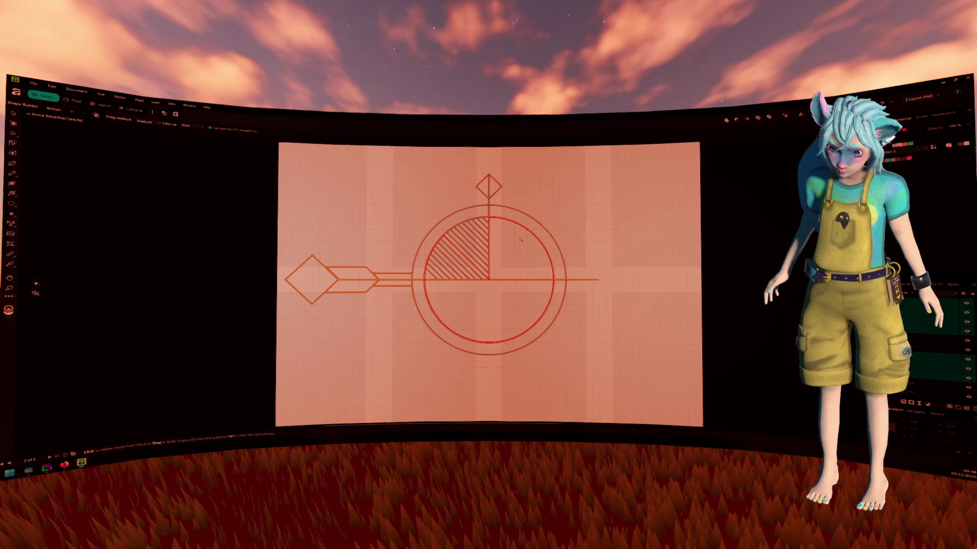
Marquee-select all of the emblem's objects.
key(v)
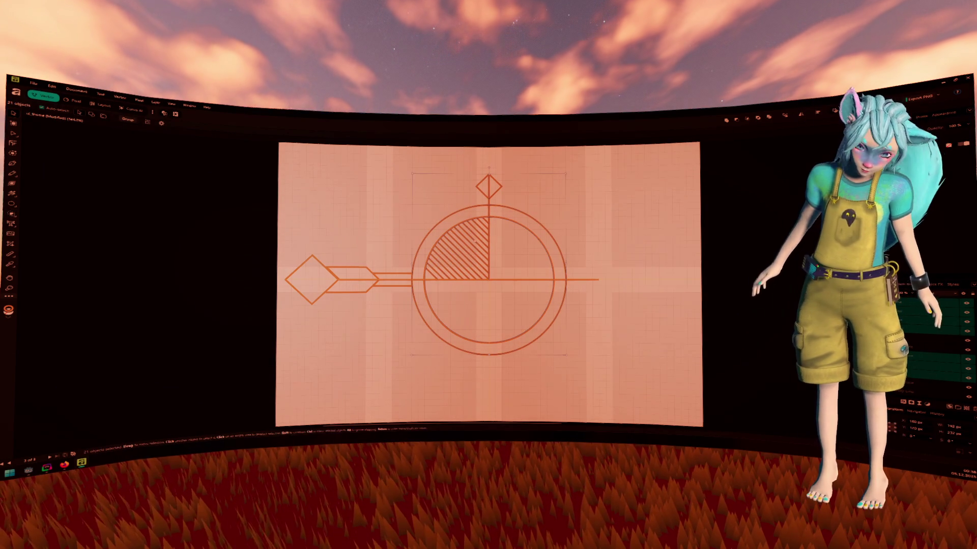
click(590, 279)
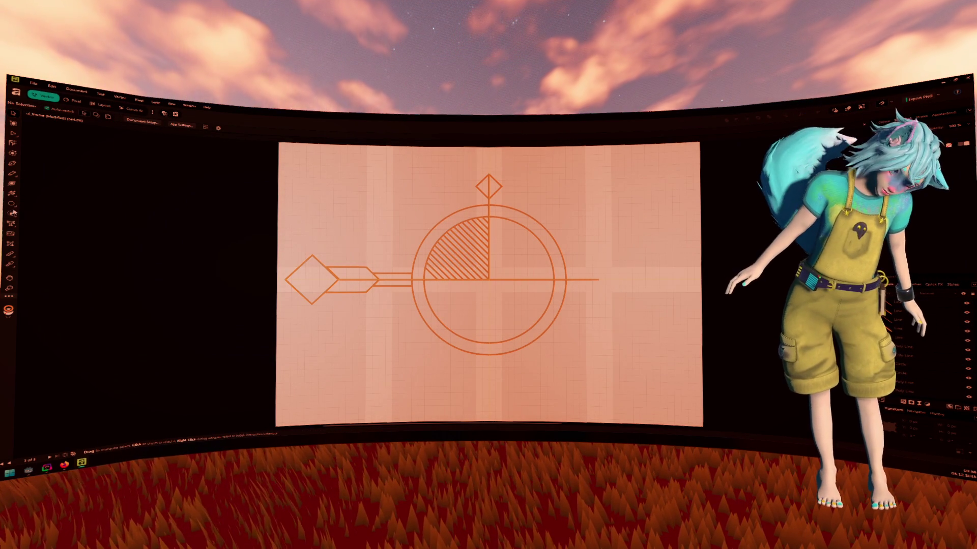
drag(381, 162, 636, 358)
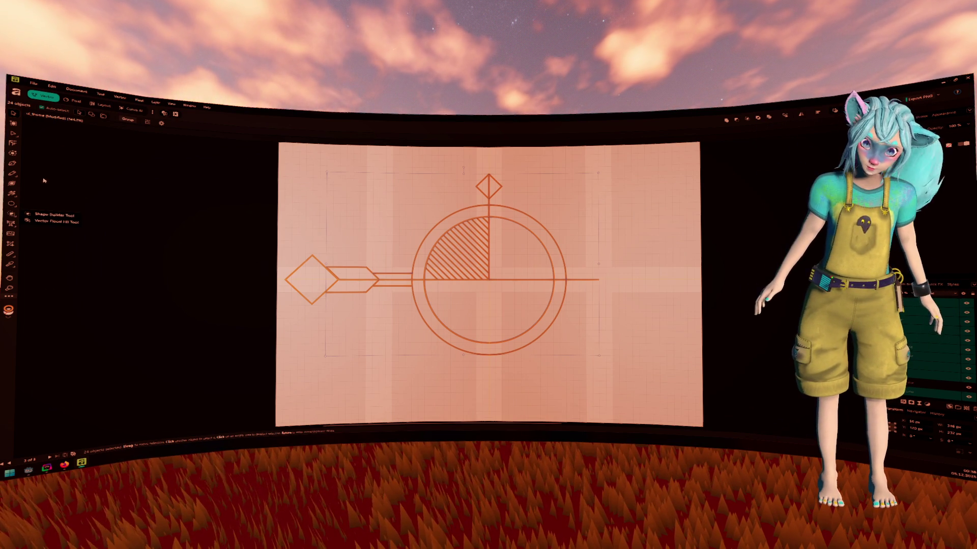
With Shape Builder, delete the inner circle's upper-right arc and the small diamond above the circle.
click(15, 216)
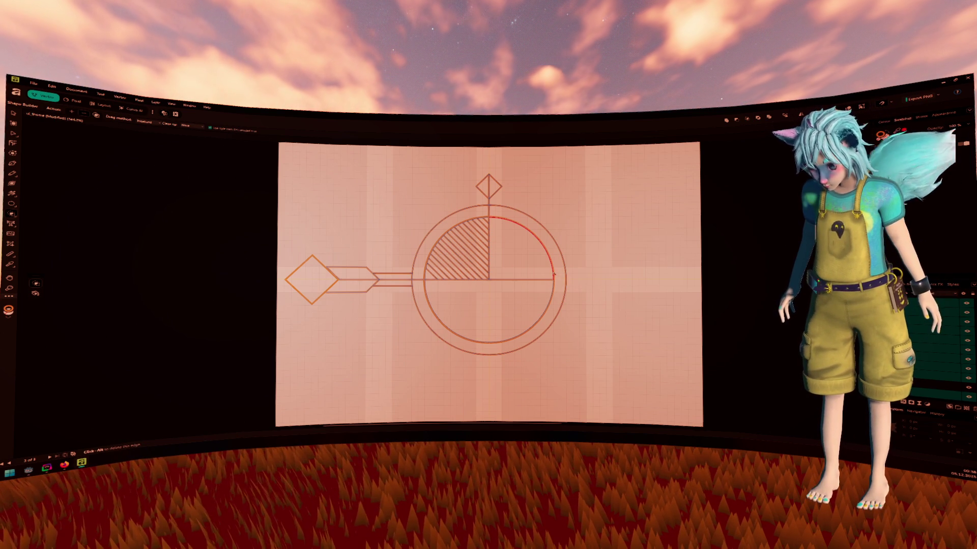
alt+click(554, 274)
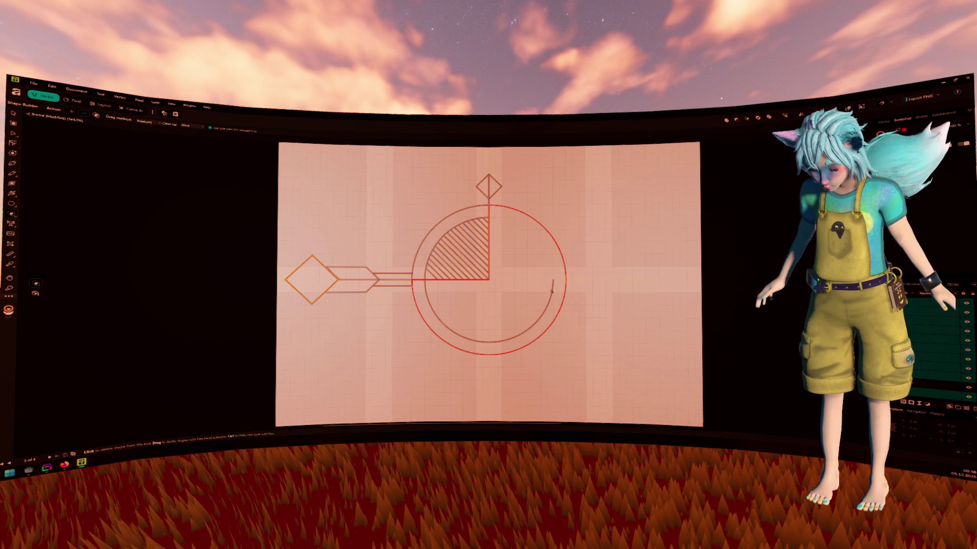
alt+click(482, 184)
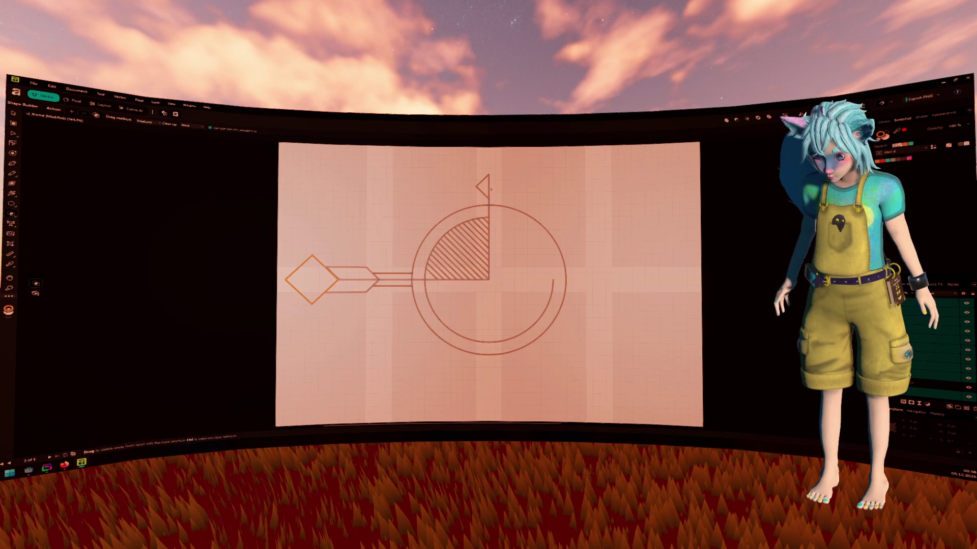
alt+click(494, 185)
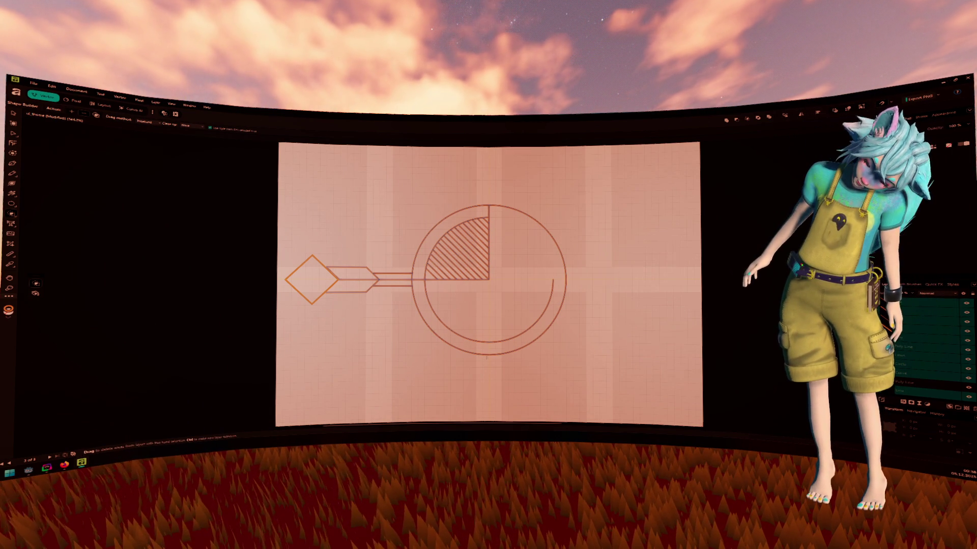
drag(492, 335, 494, 358)
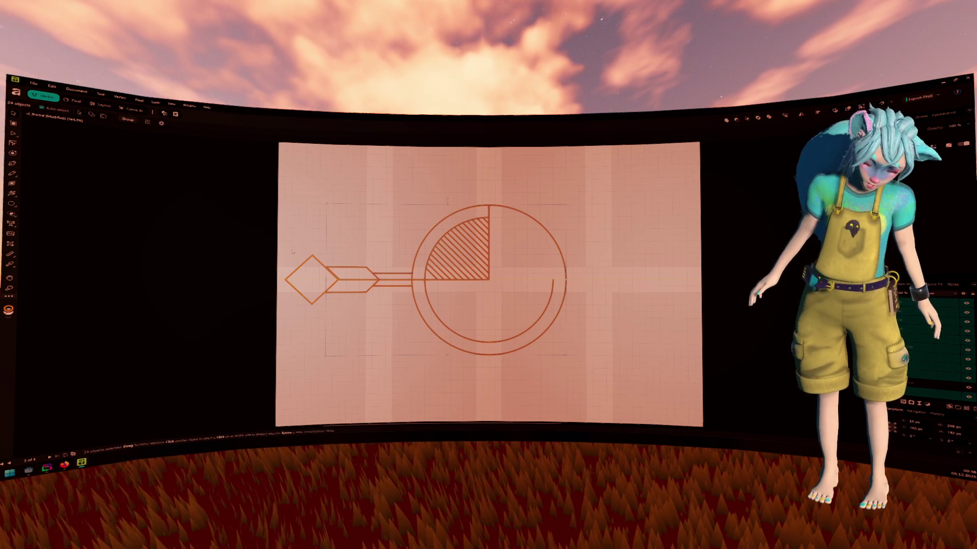
click(13, 113)
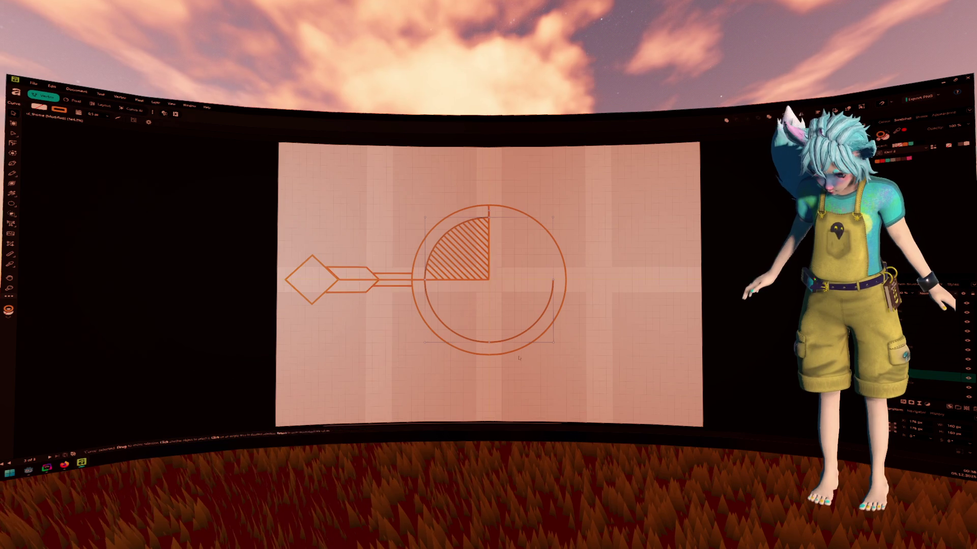
Delete the inner arc's loose top end node.
key(a)
scroll(517, 359, up, 3)
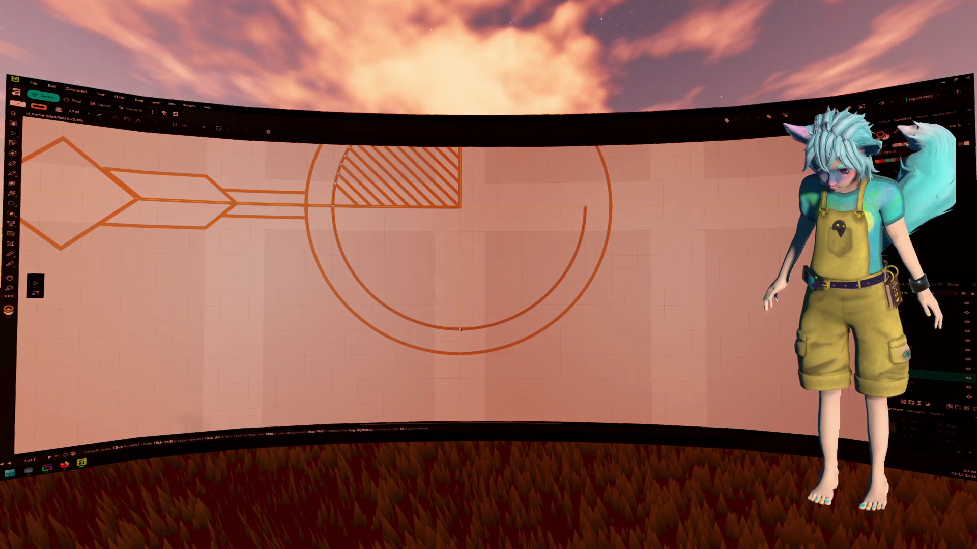
click(585, 207)
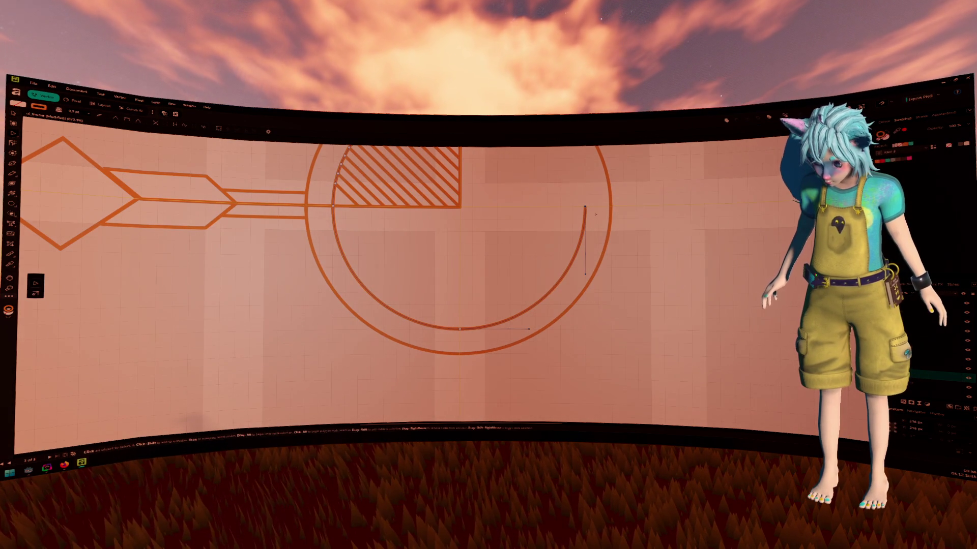
key(Delete)
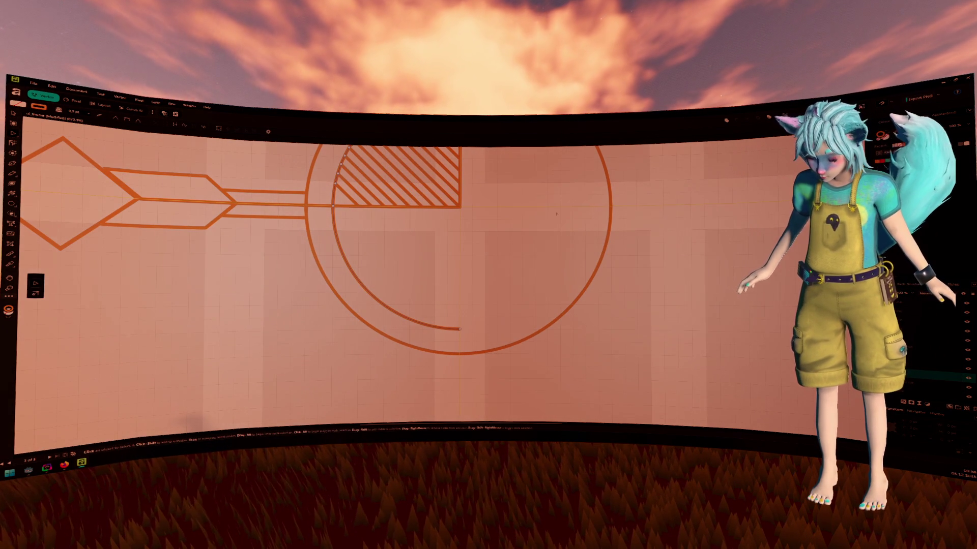
scroll(557, 214, down, 3)
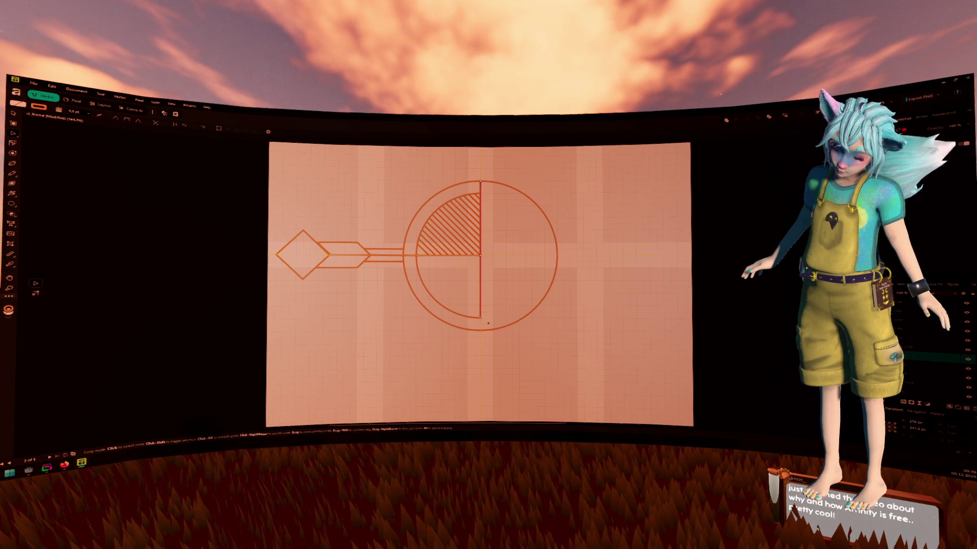
Drag the centre node down to extend the vertical divider, then select the left arrow's pieces.
drag(481, 260, 481, 331)
key(v)
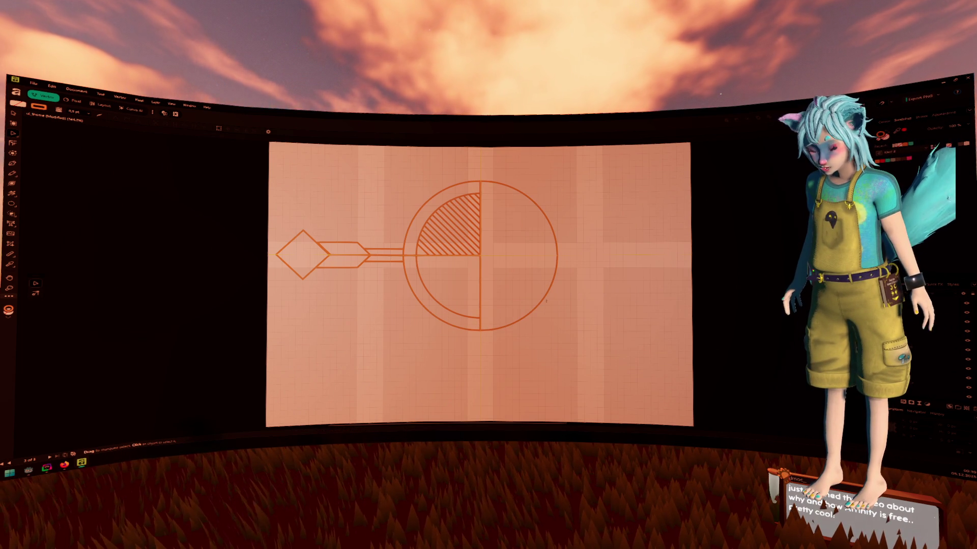
click(548, 291)
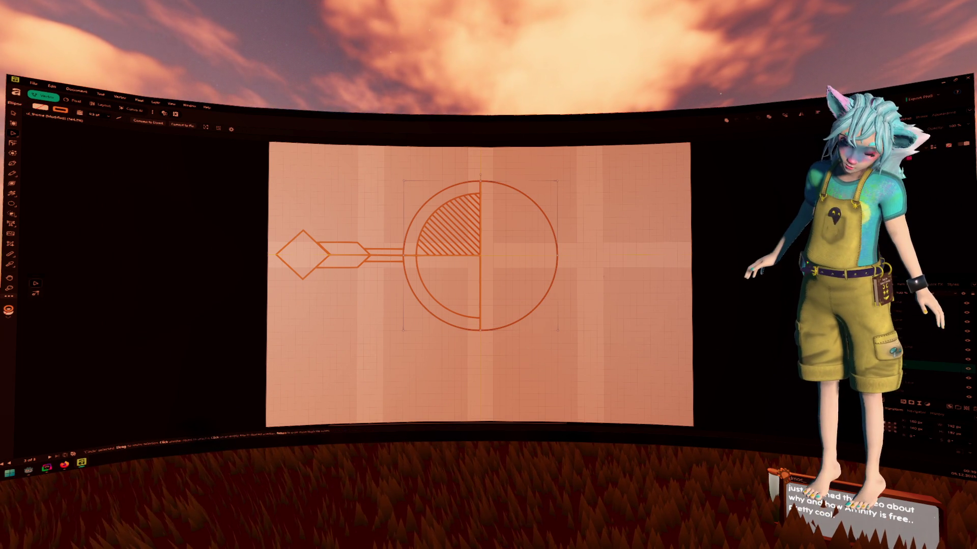
click(533, 232)
scroll(533, 232, down, 2)
mouse_move(321, 180)
mouse_down()
mouse_move(466, 311)
mouse_move(497, 322)
mouse_move(429, 319)
mouse_up()
scroll(473, 285, up, 2)
scroll(473, 285, right, 1)
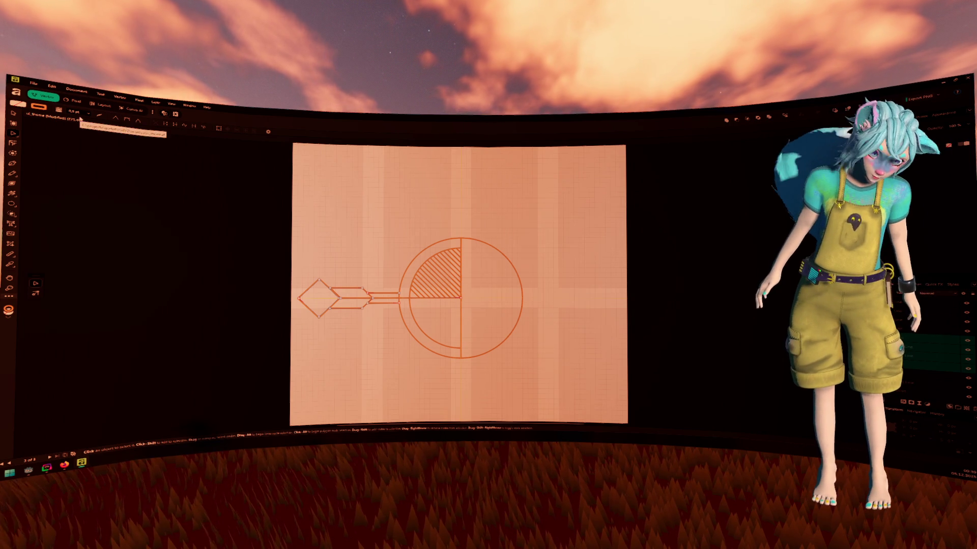
Duplicate the left diamond-tipped arrow and rotate the copy to point straight up above the circle.
key(ctrl+r)
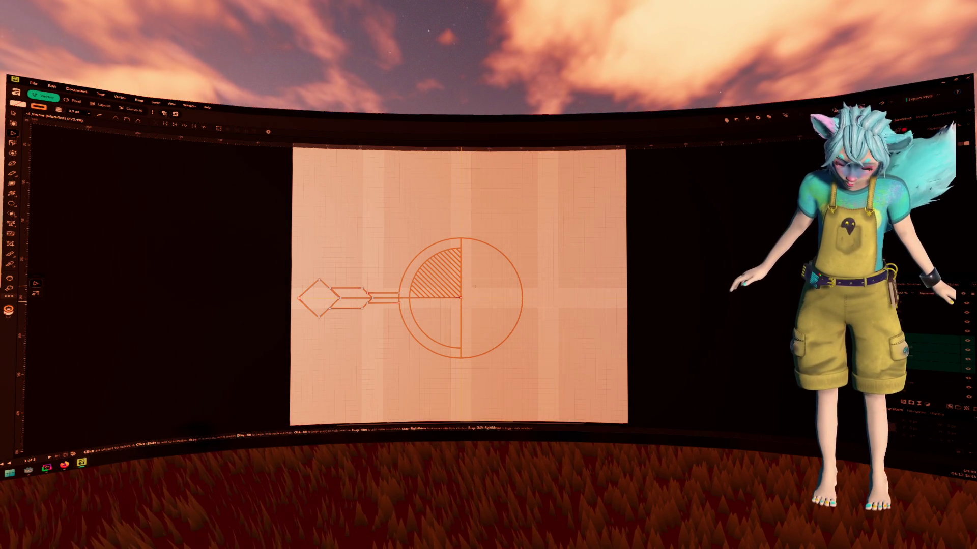
key(g)
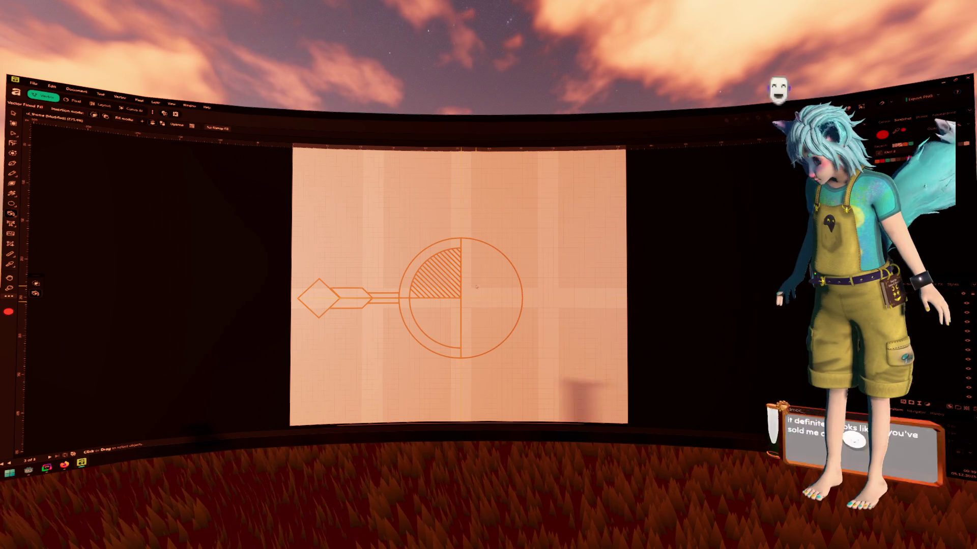
key(ctrl+z)
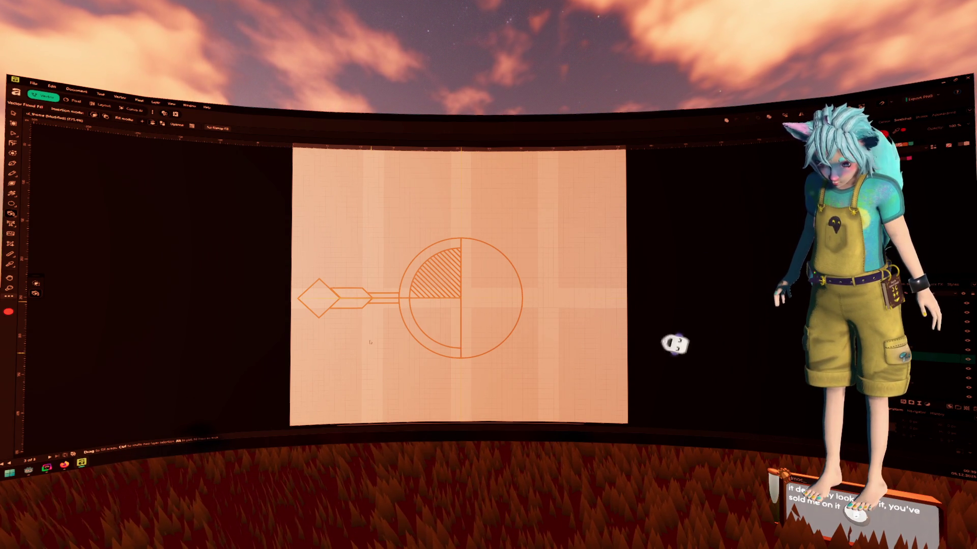
click(14, 114)
drag(277, 248, 391, 342)
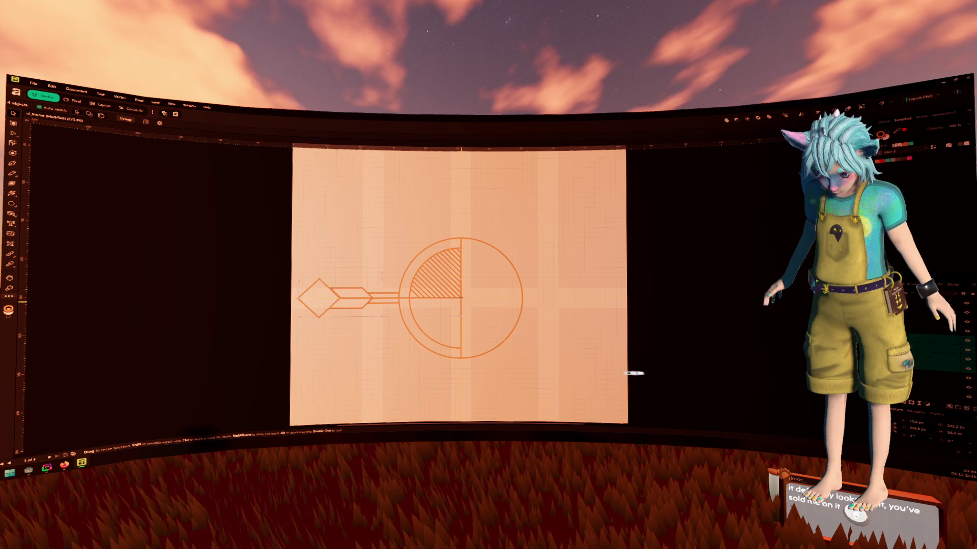
mouse_move(382, 275)
mouse_down()
mouse_move(402, 275)
mouse_move(419, 293)
mouse_move(410, 296)
mouse_move(461, 230)
mouse_up()
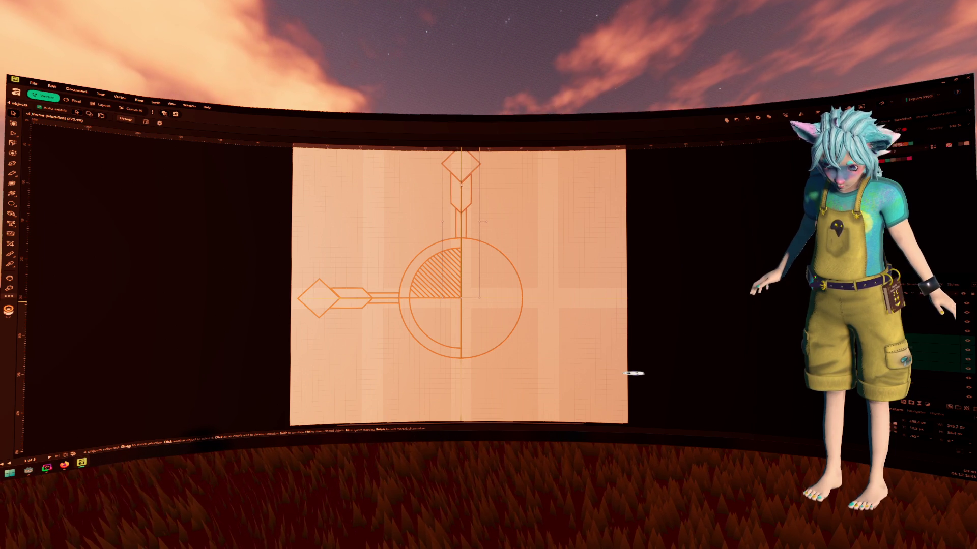
key(Escape)
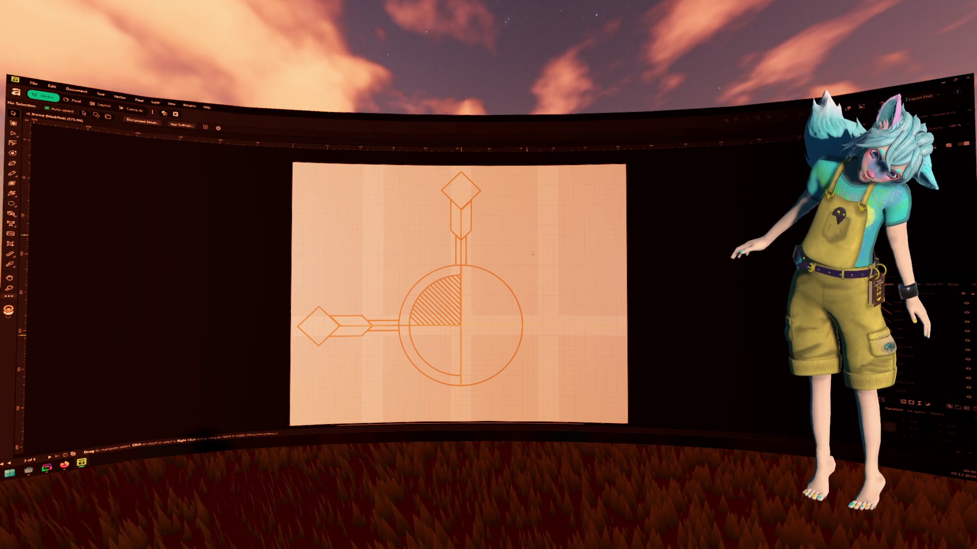
Copy and rotate the hatched circle pieces, aligning them to mirror the hatching into the upper-right quarter.
mouse_move(481, 360)
mouse_down()
mouse_move(464, 318)
mouse_move(428, 284)
mouse_move(436, 278)
mouse_up()
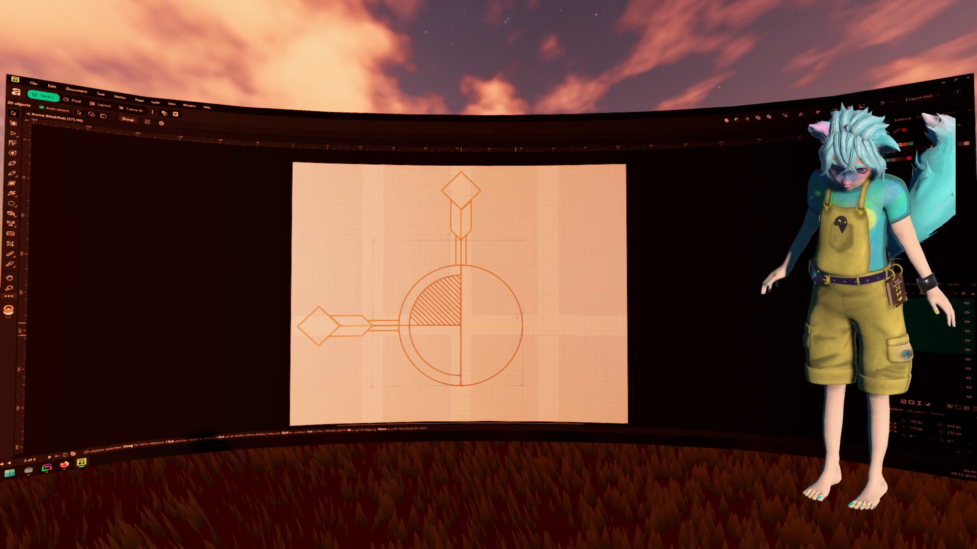
mouse_move(517, 290)
mouse_down()
mouse_move(526, 270)
mouse_move(542, 321)
mouse_up()
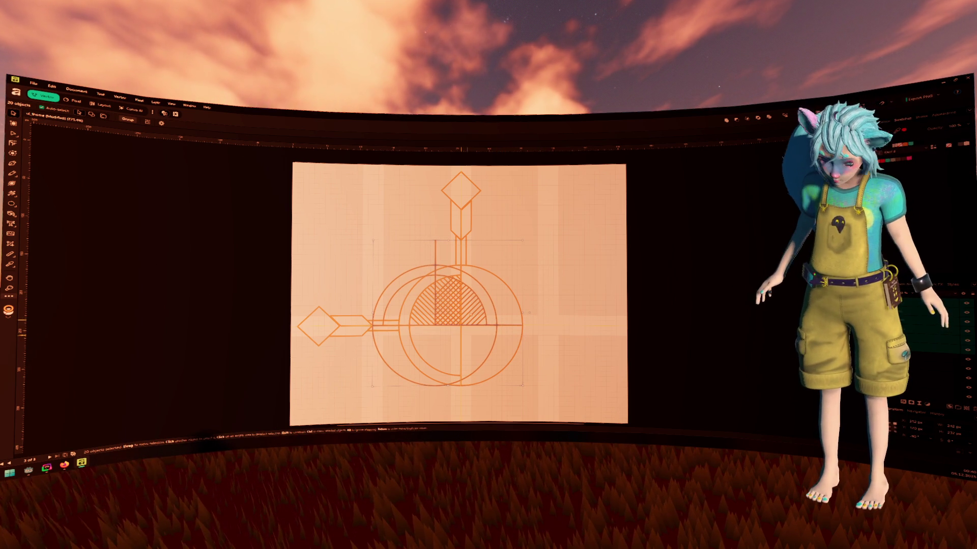
drag(470, 315, 495, 313)
click(570, 281)
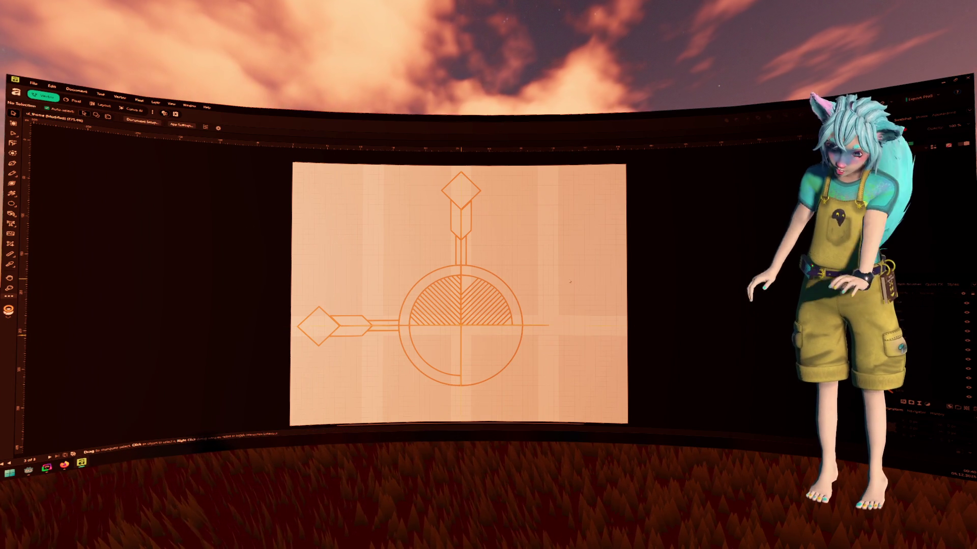
Duplicate the left arrow and rotate the copy to point right, then select the circle's lower-half pieces.
drag(257, 283, 368, 371)
drag(390, 377, 390, 377)
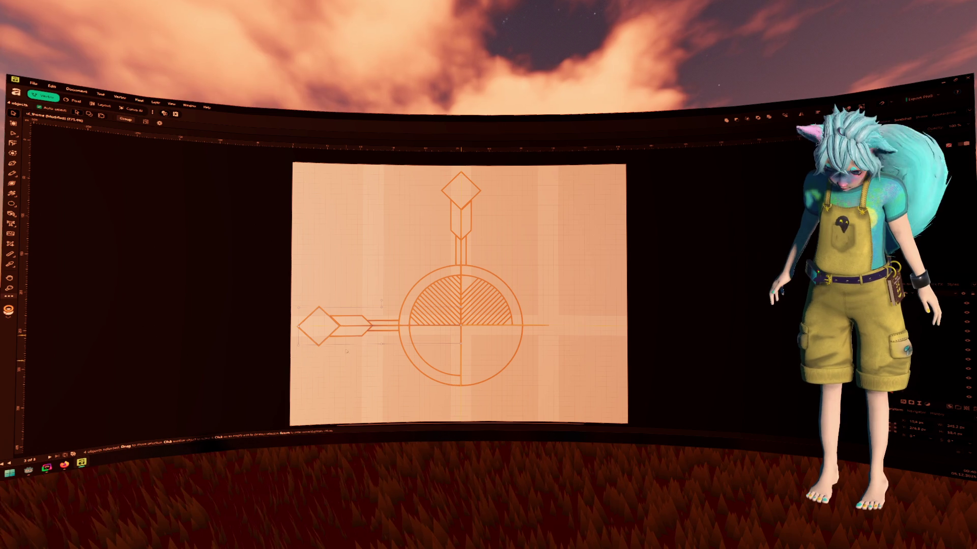
mouse_move(381, 301)
mouse_down()
mouse_move(404, 342)
mouse_move(377, 353)
mouse_move(621, 337)
mouse_move(589, 336)
mouse_up()
click(605, 381)
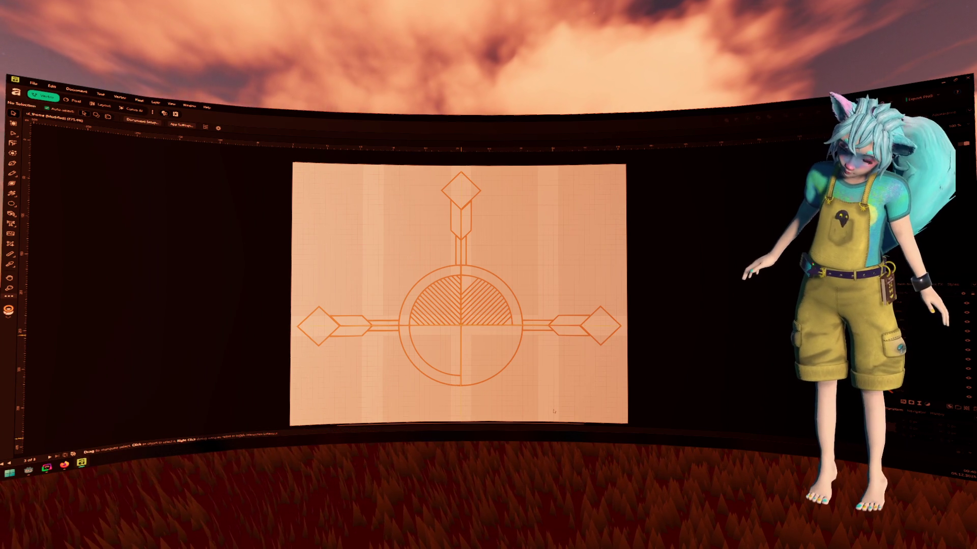
drag(376, 353, 523, 388)
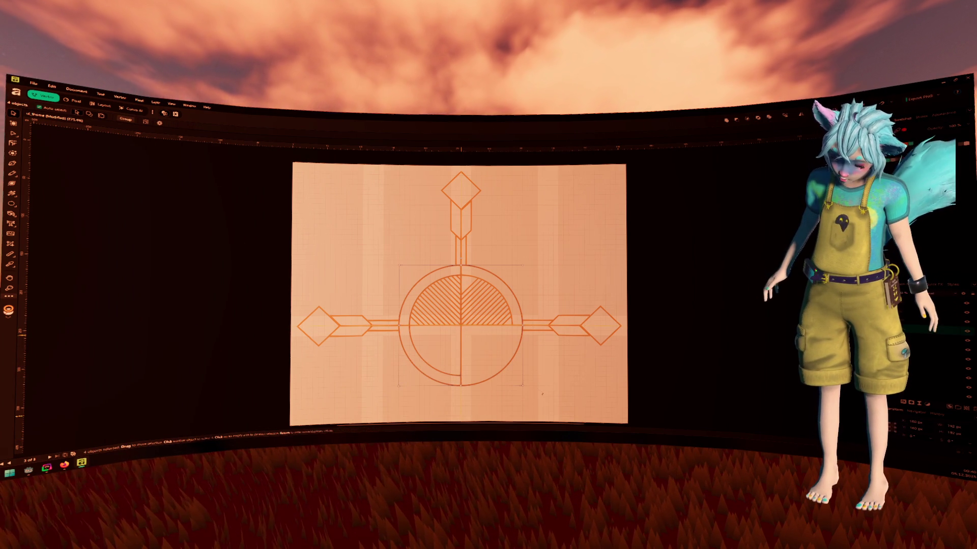
scroll(557, 348, down, 2)
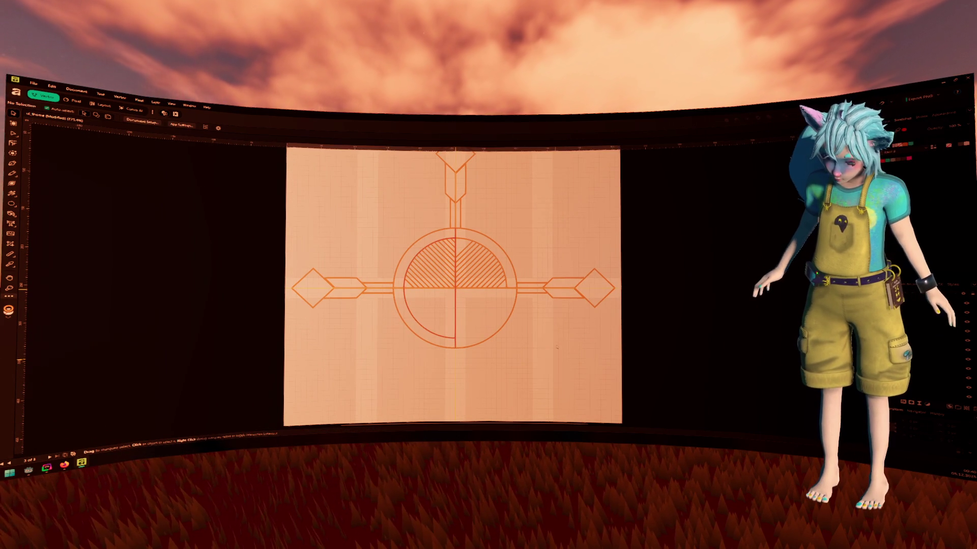
Delete the inner arc's lower segment and the vertical line below the centre.
click(444, 339)
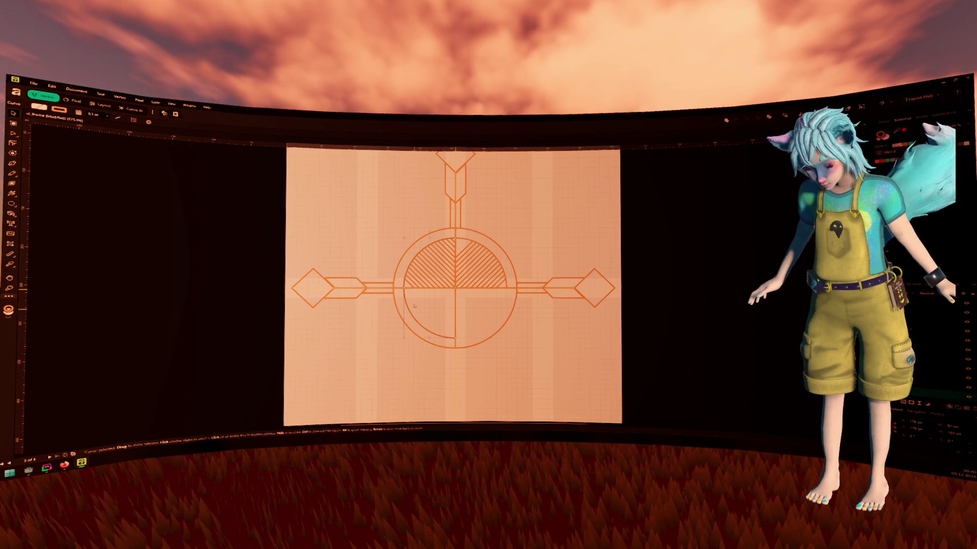
click(466, 308)
scroll(465, 308, up, 1)
scroll(466, 308, up, 2)
click(544, 338)
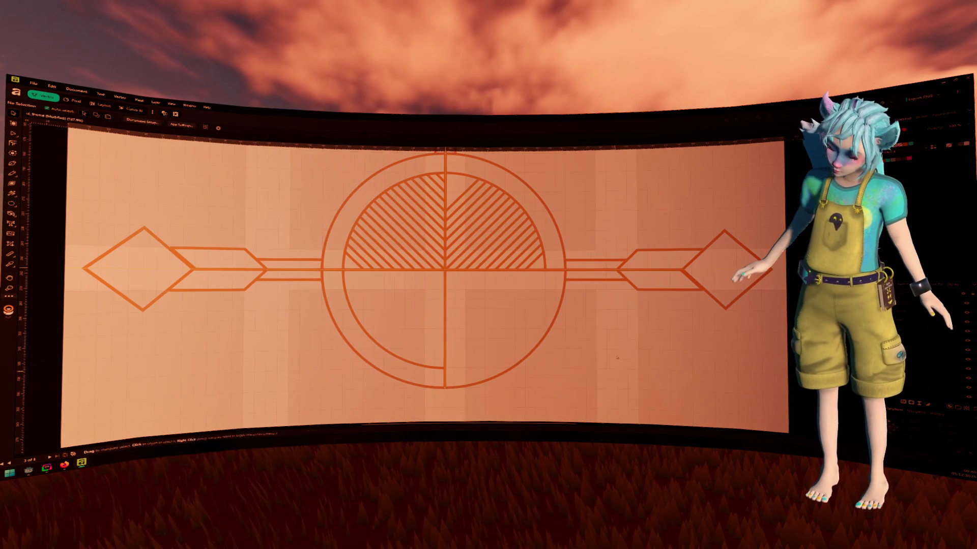
key(ctrl+d)
key(a)
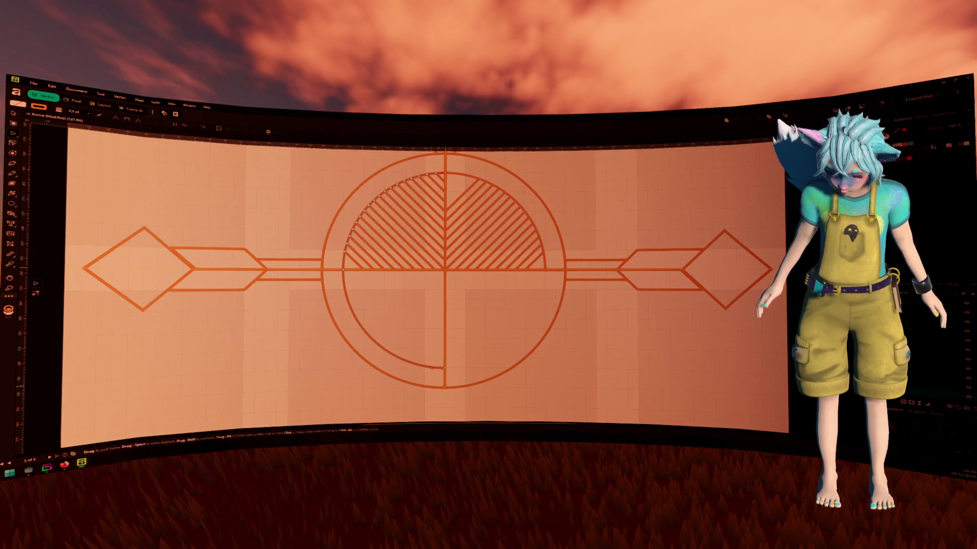
key(Delete)
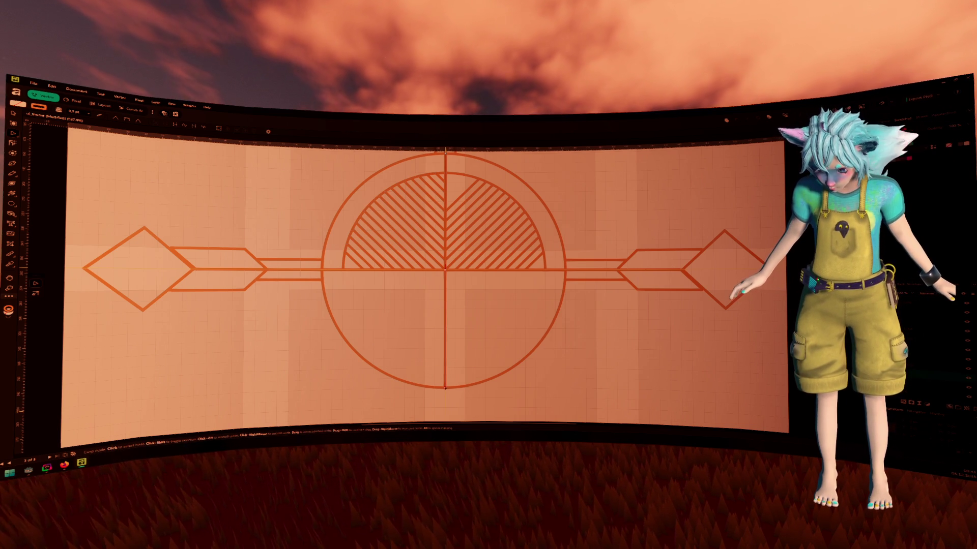
key(Delete)
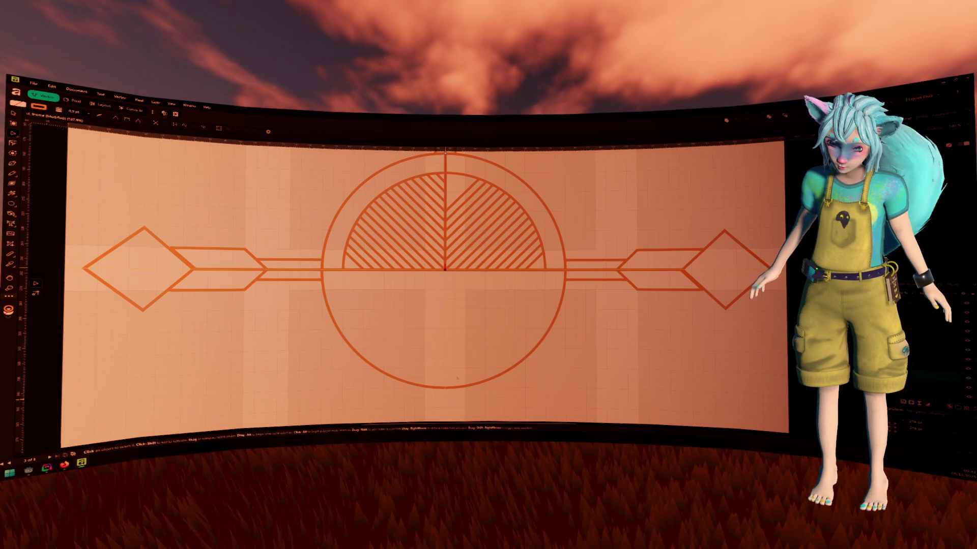
Reselect the outer circle and nudge it slightly right and down.
click(463, 388)
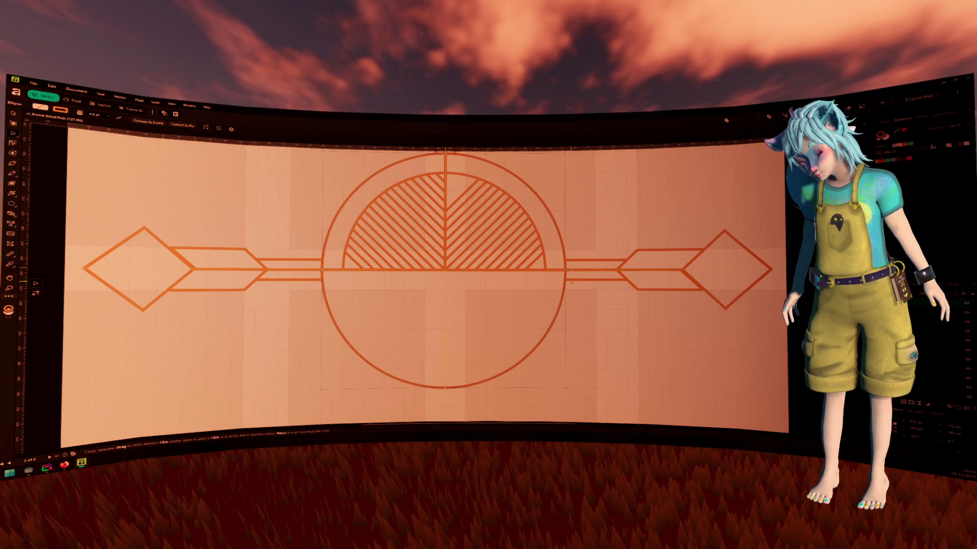
drag(442, 375, 462, 398)
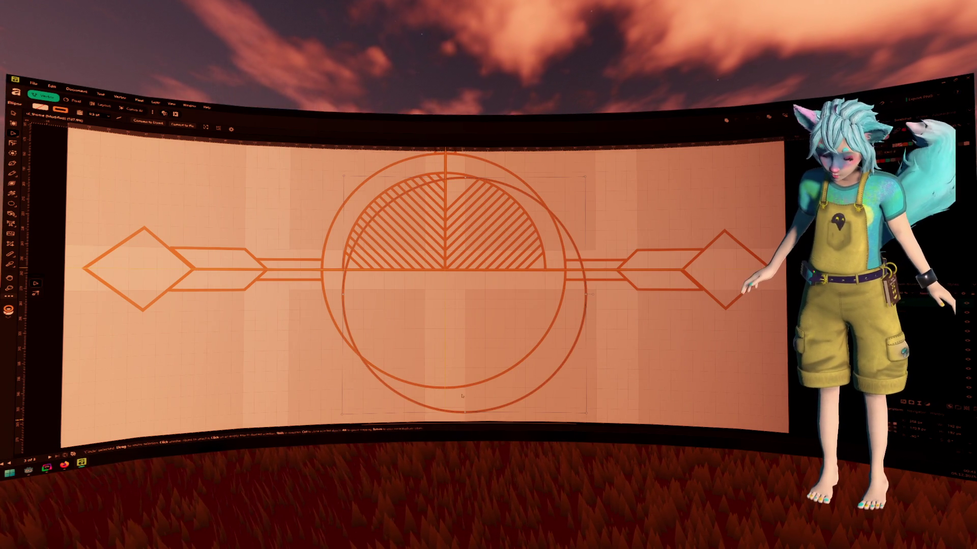
key(ctrl+0)
key(Delete)
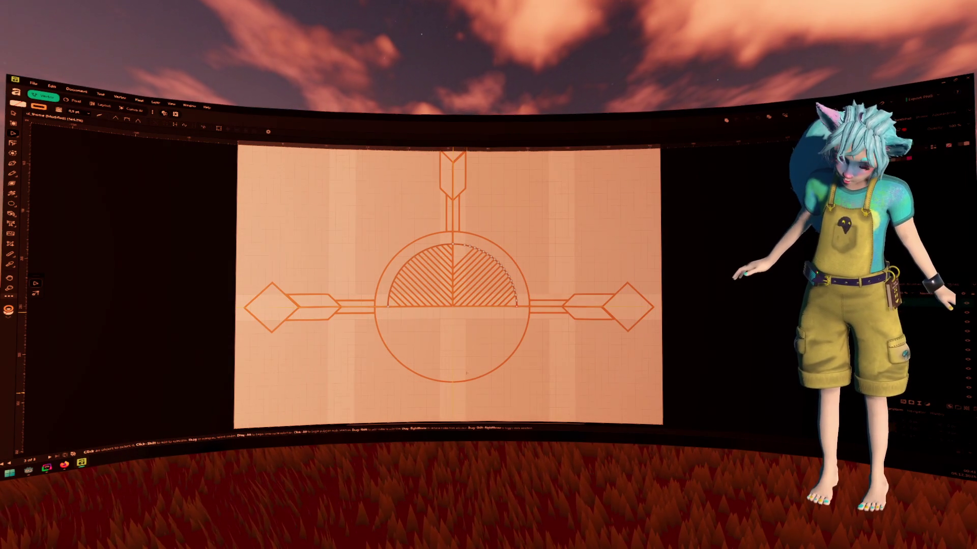
click(462, 382)
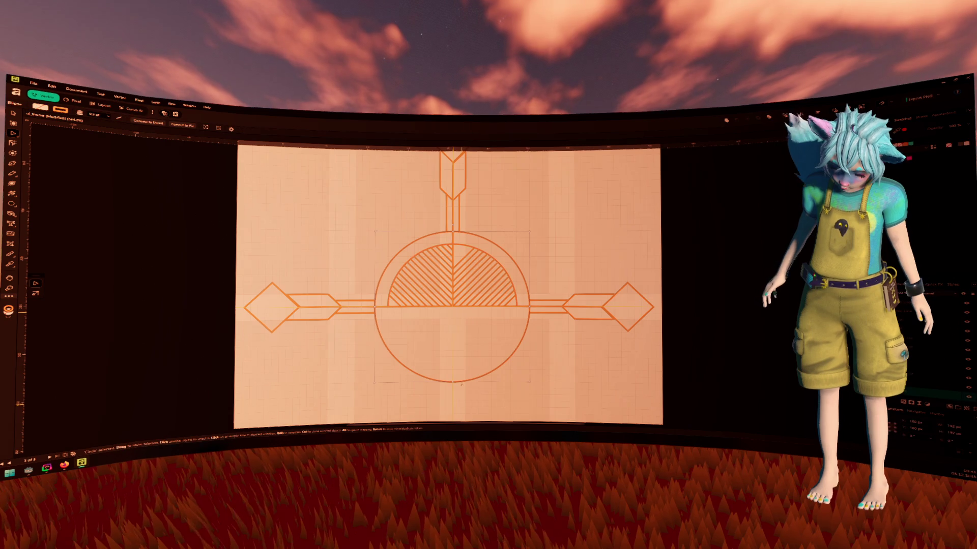
mouse_move(461, 385)
mouse_down()
mouse_move(483, 401)
mouse_move(460, 385)
mouse_up()
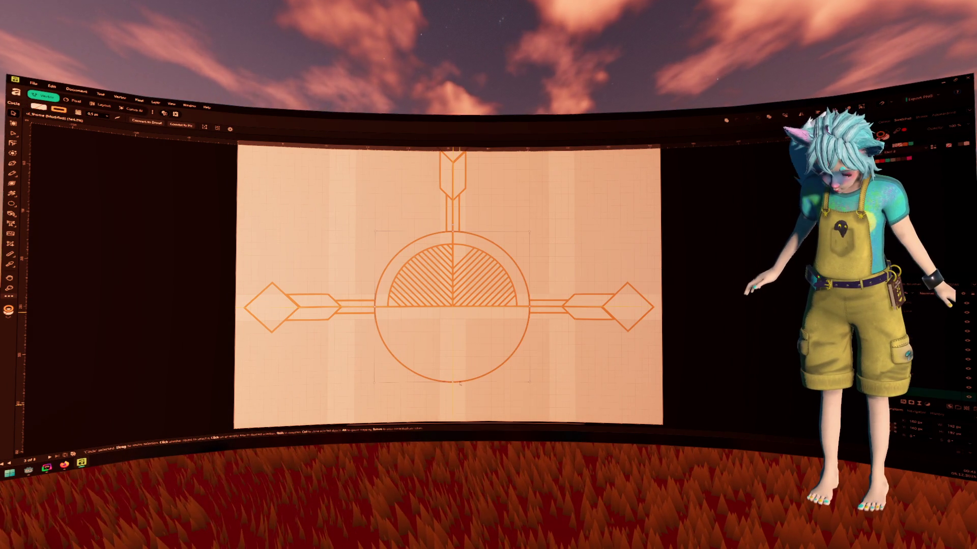